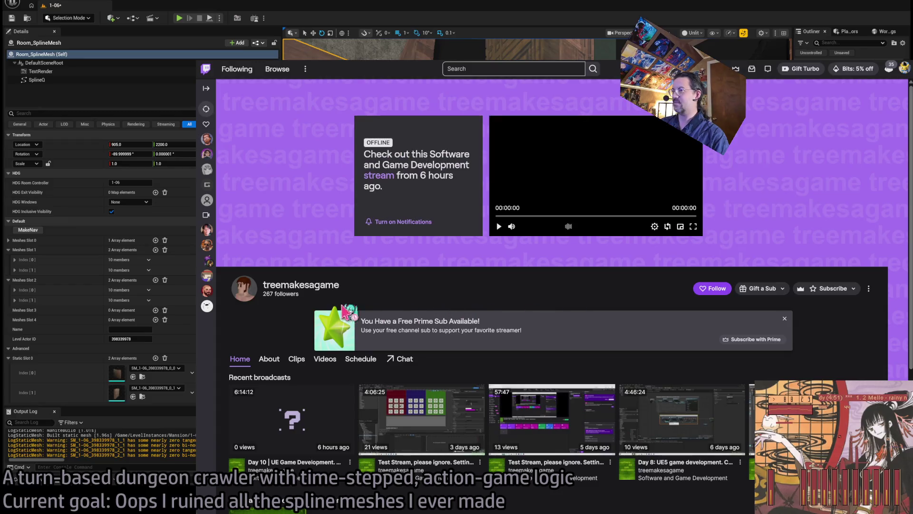
Step: Open the 6:14:12 Day 10 UE Game Development broadcast and hide the Chat on Videos panel
scroll(352, 350, down, 2)
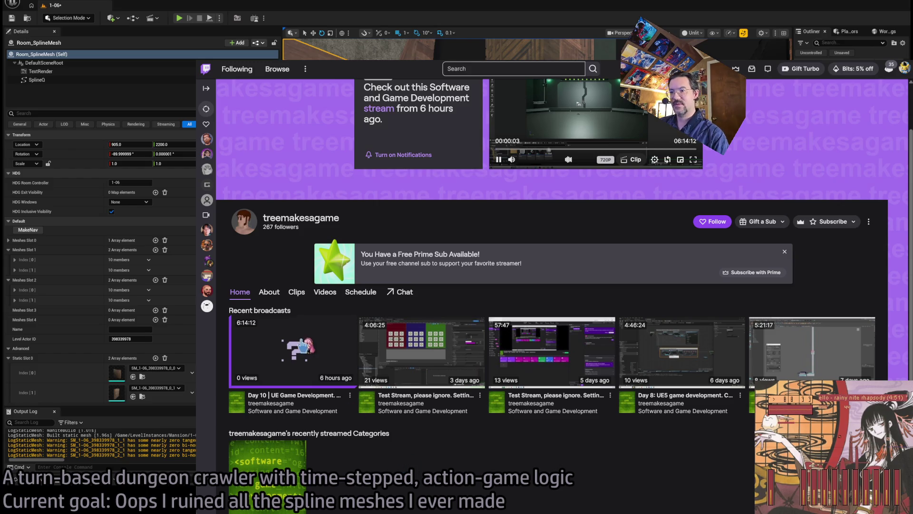
click(314, 352)
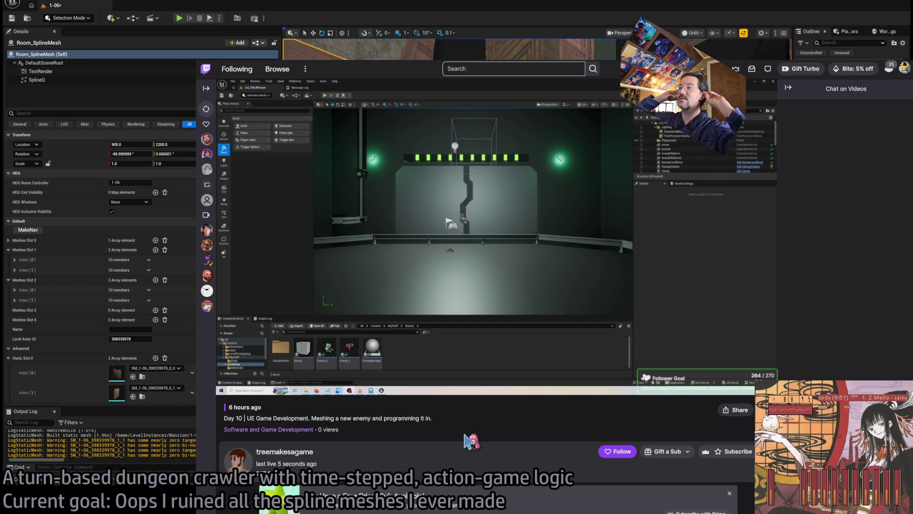
mouse_move(376, 384)
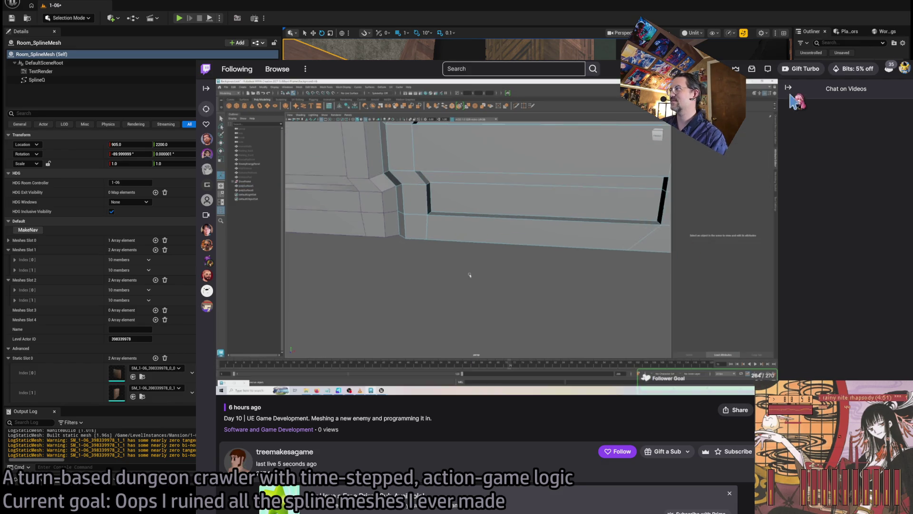
click(788, 87)
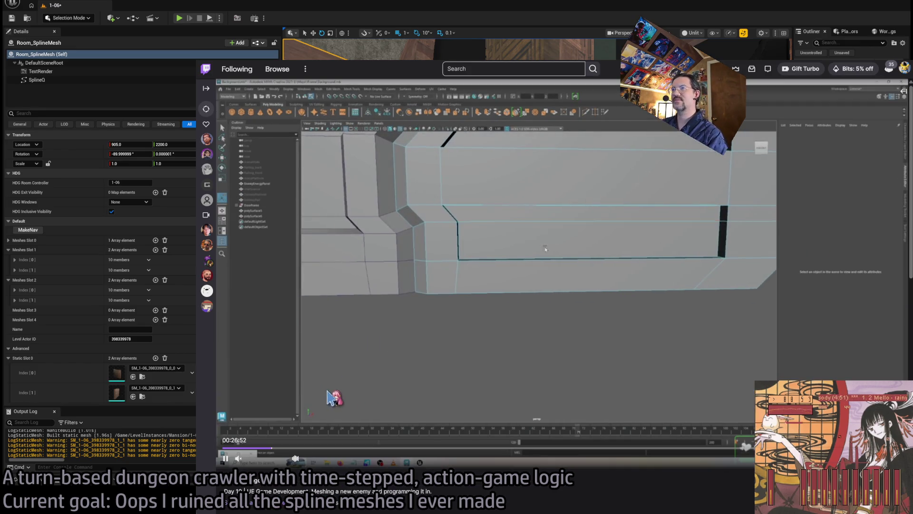
Step: Seek the broadcast to 1:24:53, then 1:54:31, then scroll down the channel's page
drag(312, 449, 376, 449)
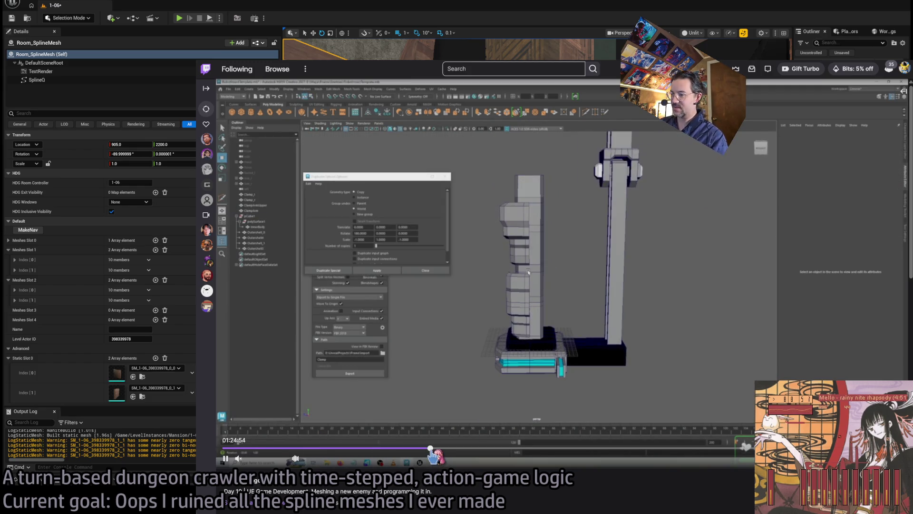
click(430, 448)
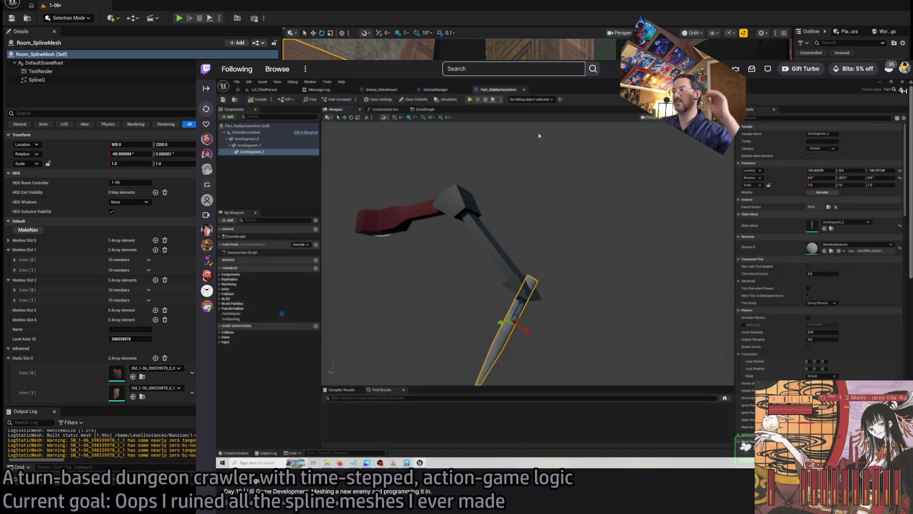
mouse_move(518, 398)
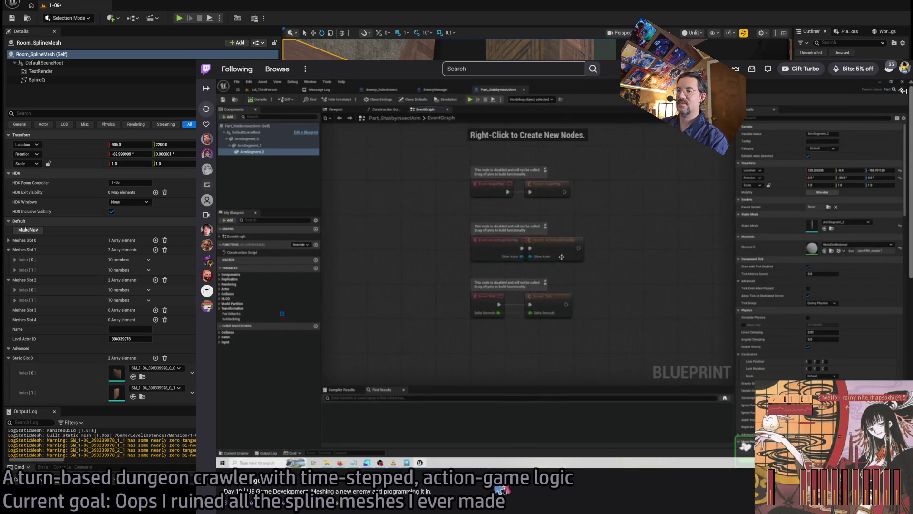
scroll(521, 412, down, 5)
scroll(522, 394, down, 4)
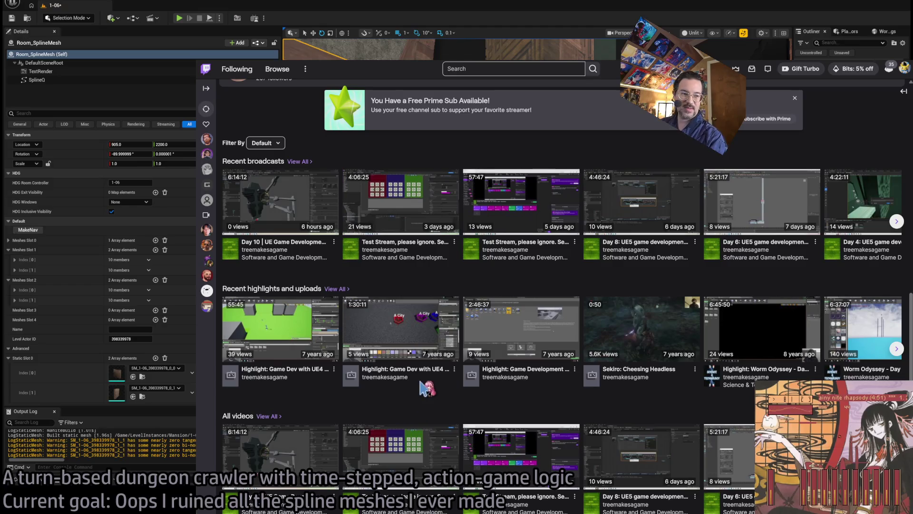
Step: Jump the broadcast to 2:46:26, then 2:49:47, then 3:00:50 for the robot spider Blueprint
scroll(406, 395, up, 6)
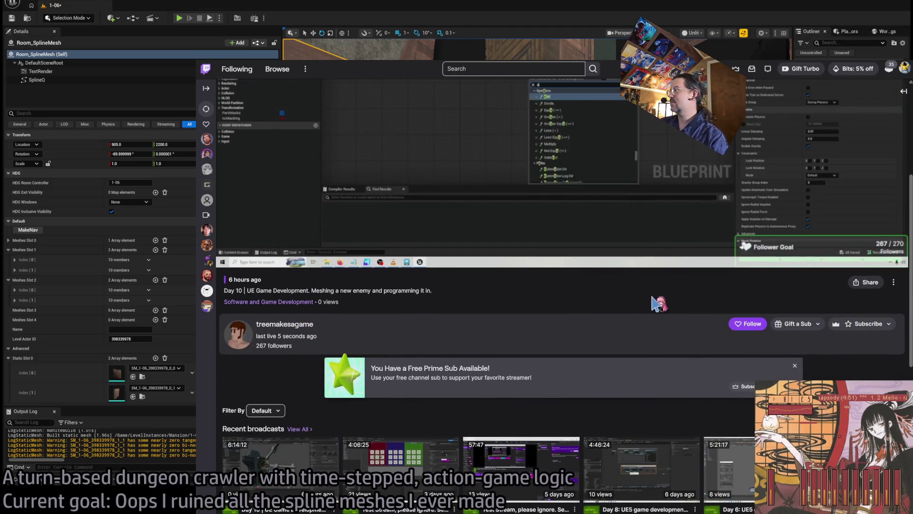
click(525, 248)
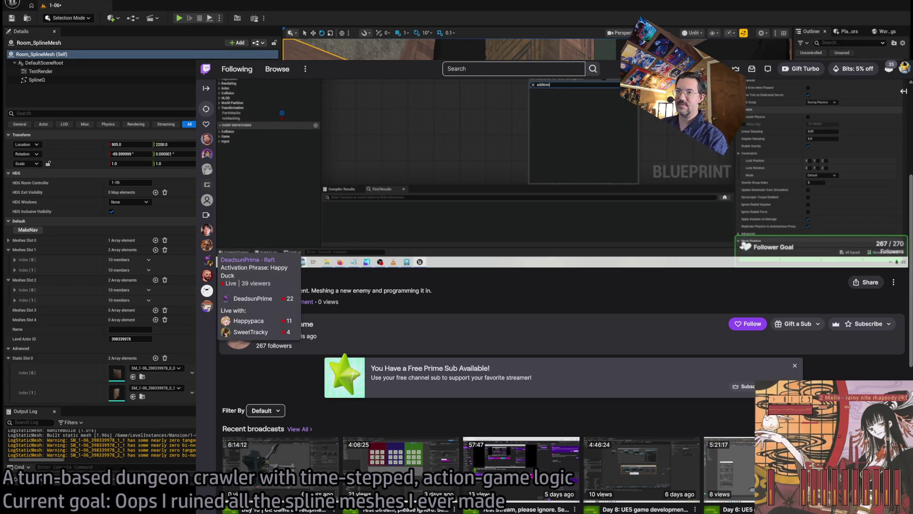
scroll(540, 259, up, 4)
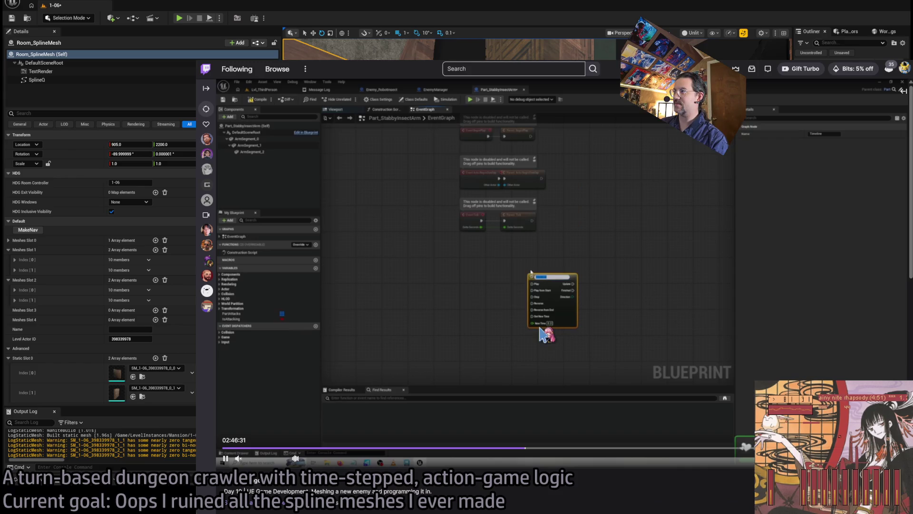
scroll(528, 346, down, 1)
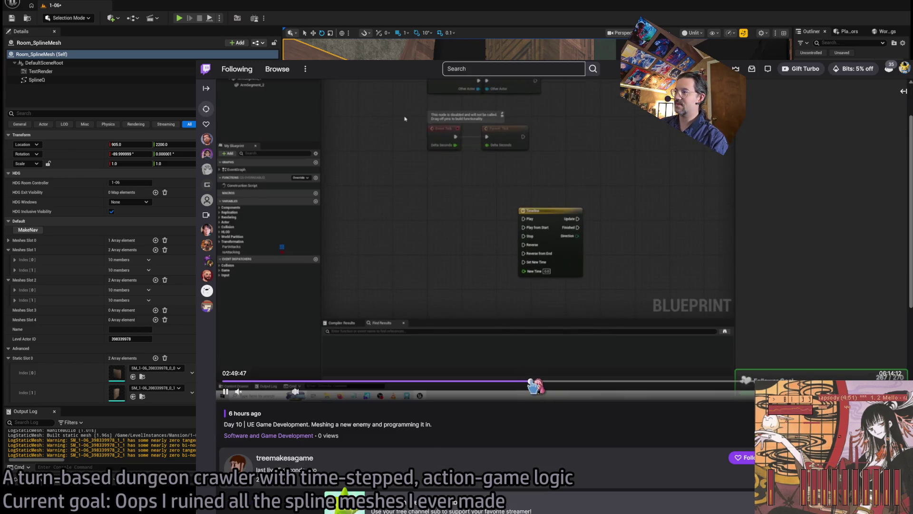
click(532, 381)
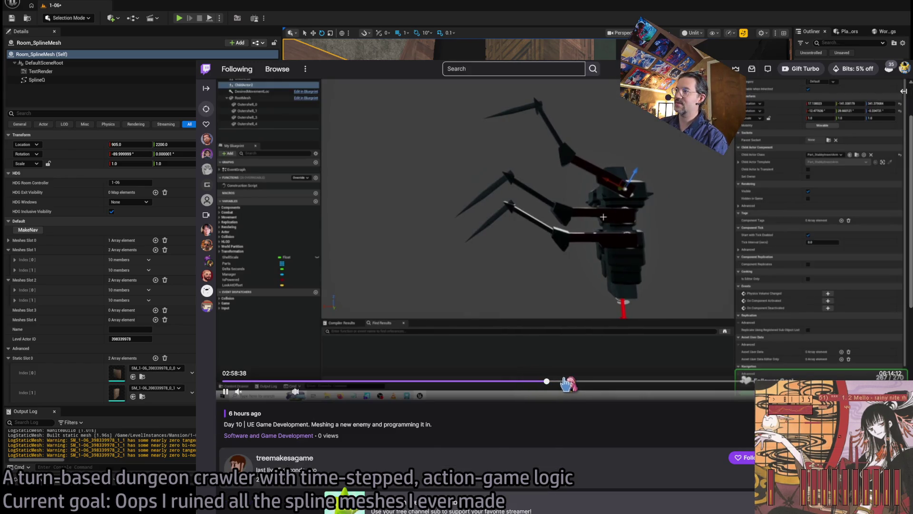
scroll(575, 414, up, 1)
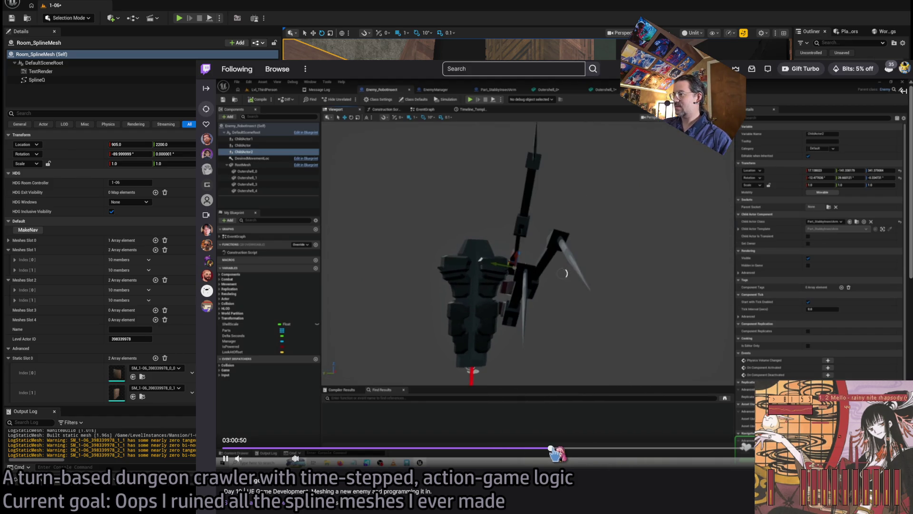
click(552, 450)
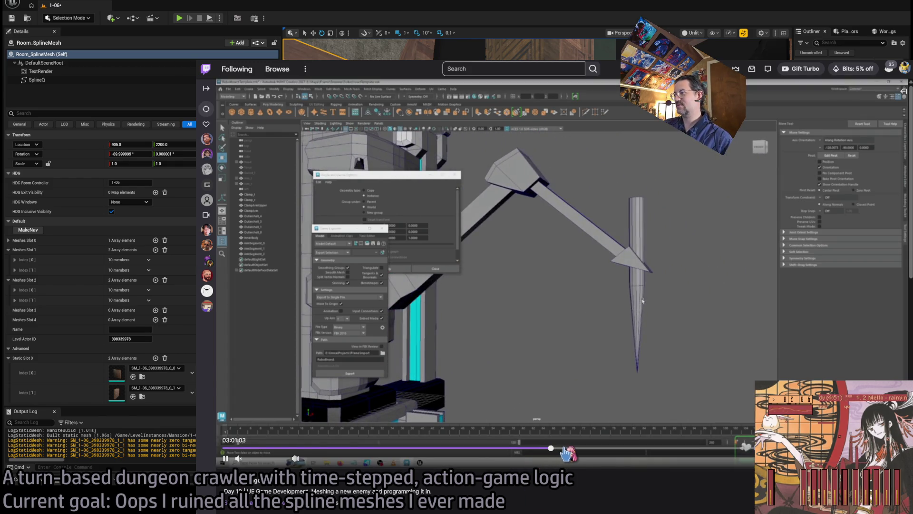
Step: Skip the broadcast to 3:07:42 and 4:41:52, then select the stream's full title line
click(563, 448)
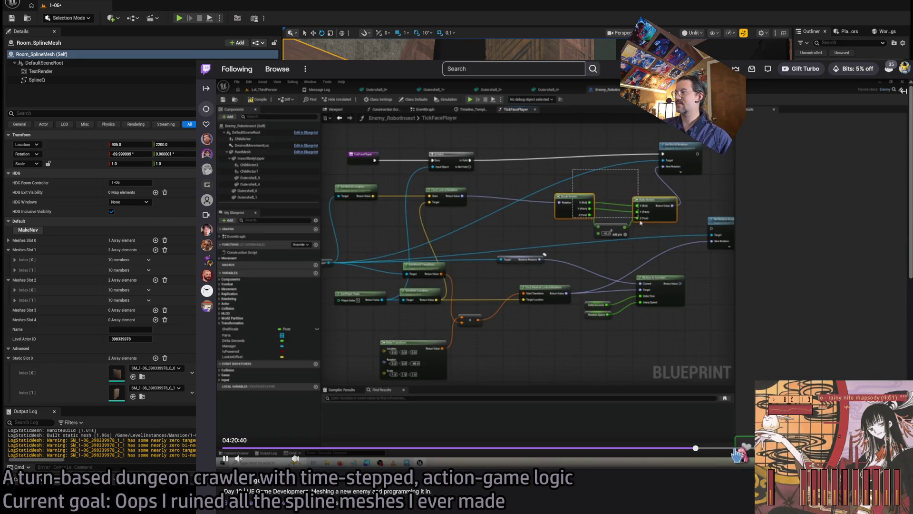
click(735, 449)
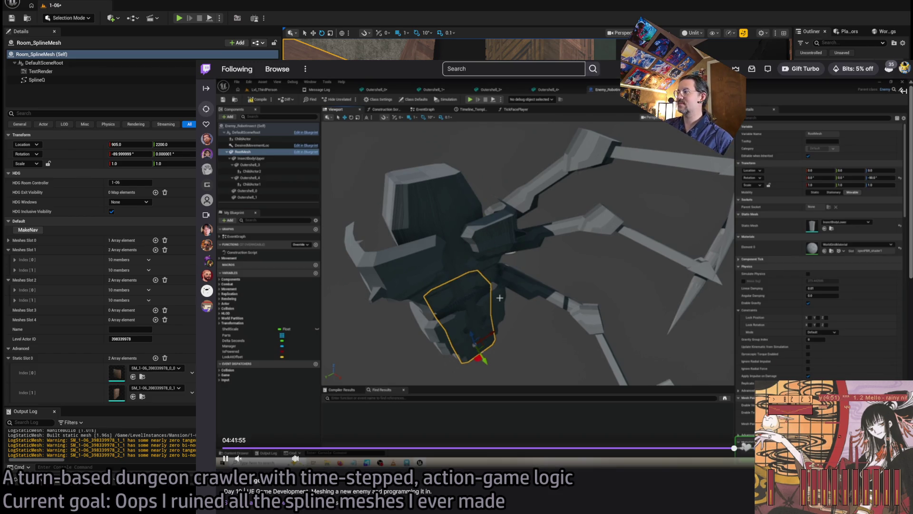
scroll(533, 381, down, 2)
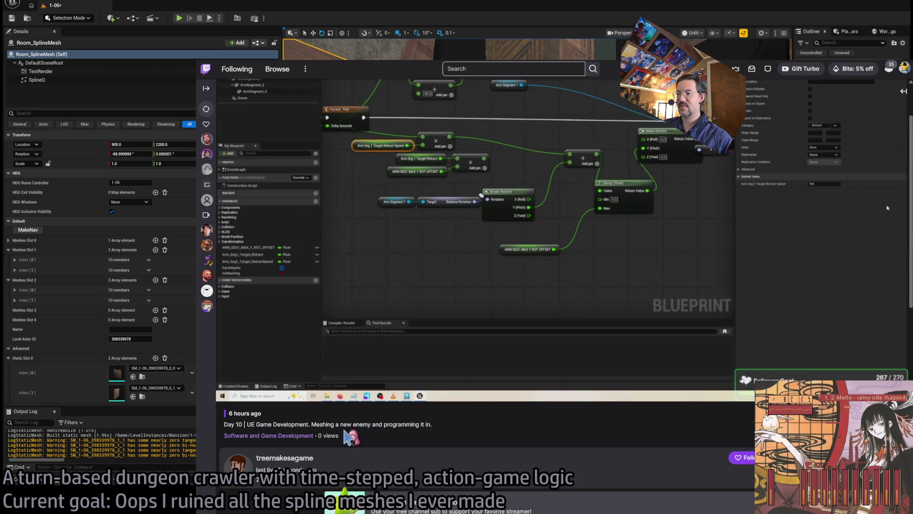
scroll(270, 421, down, 2)
triple_click(239, 357)
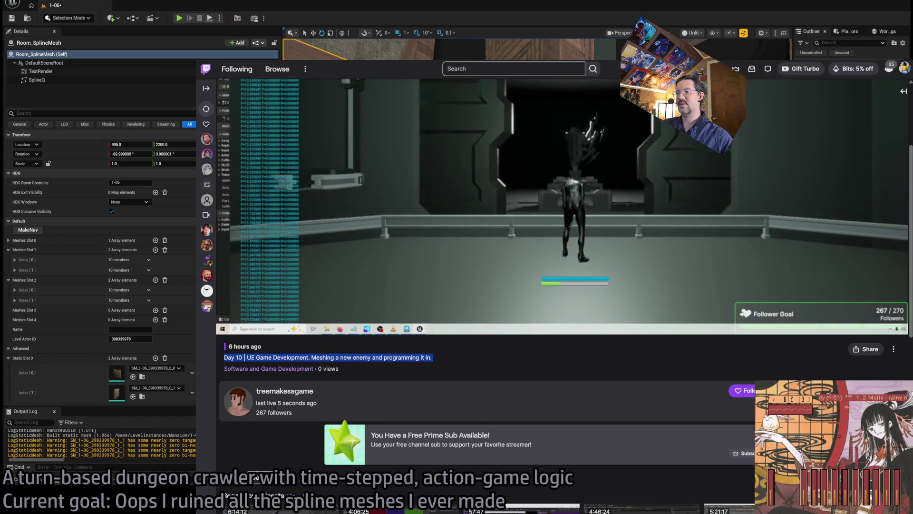
scroll(480, 336, down, 1)
scroll(460, 266, up, 5)
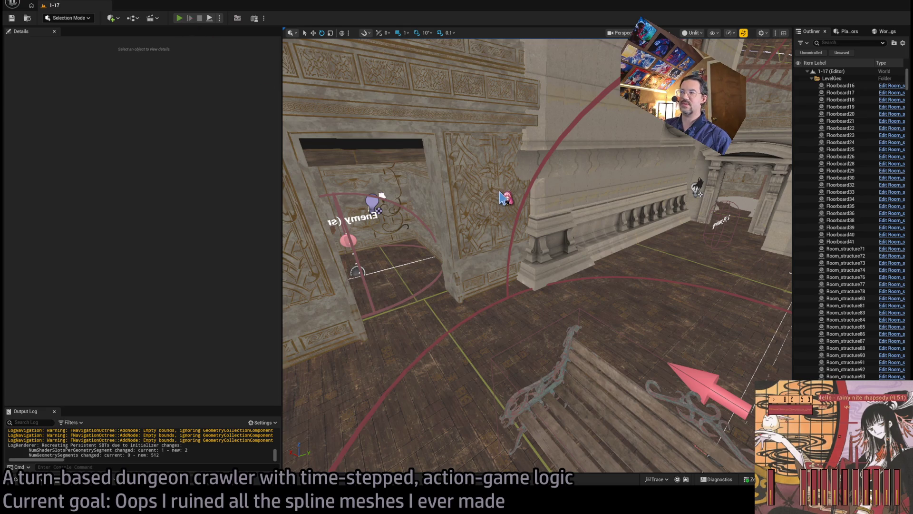
Step: Playtest level 1-17 with Alt+P in a widened viewport and queue a left move
key(alt+p)
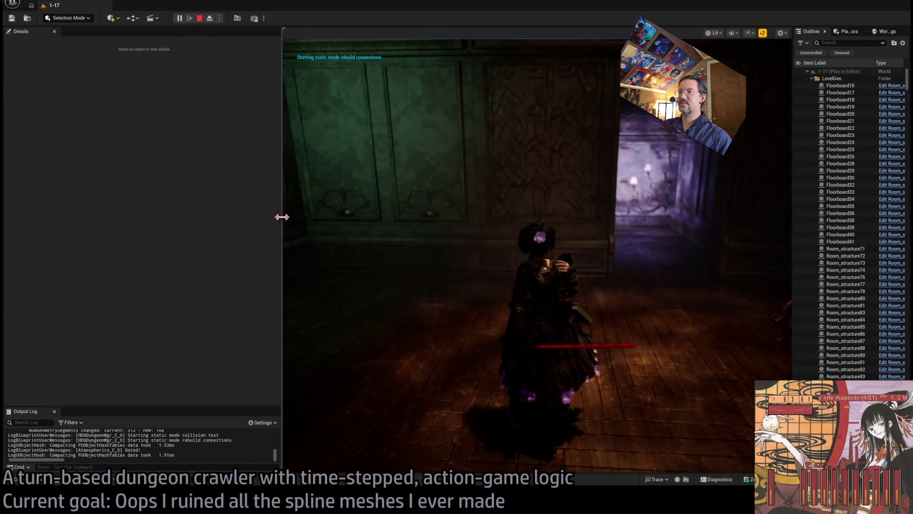
drag(282, 216, 52, 220)
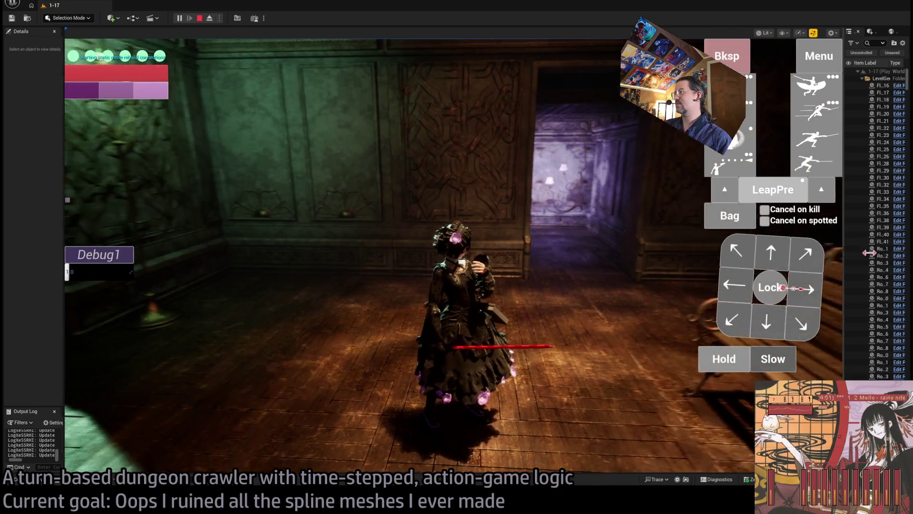
drag(793, 248, 869, 248)
click(771, 288)
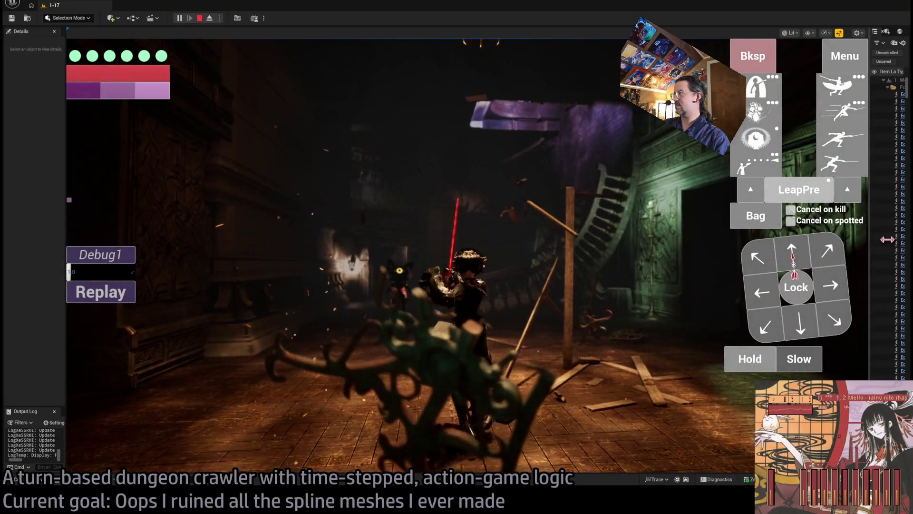
Step: Widen the game view slightly and run a turn of forward and sideways moves
drag(887, 239, 903, 238)
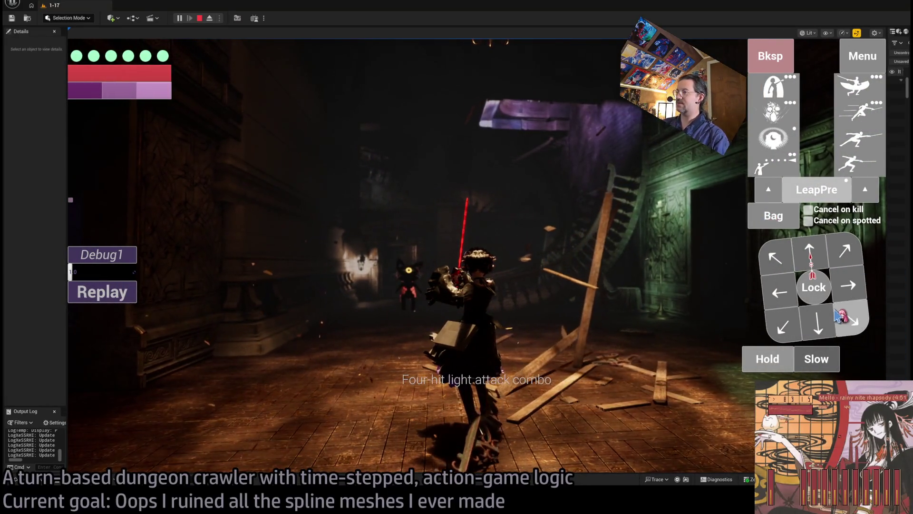
click(811, 253)
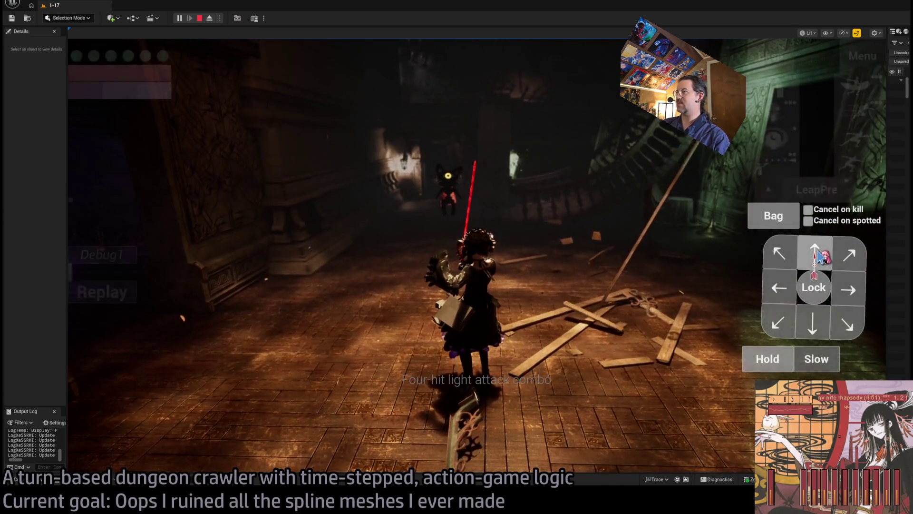
click(816, 257)
click(835, 285)
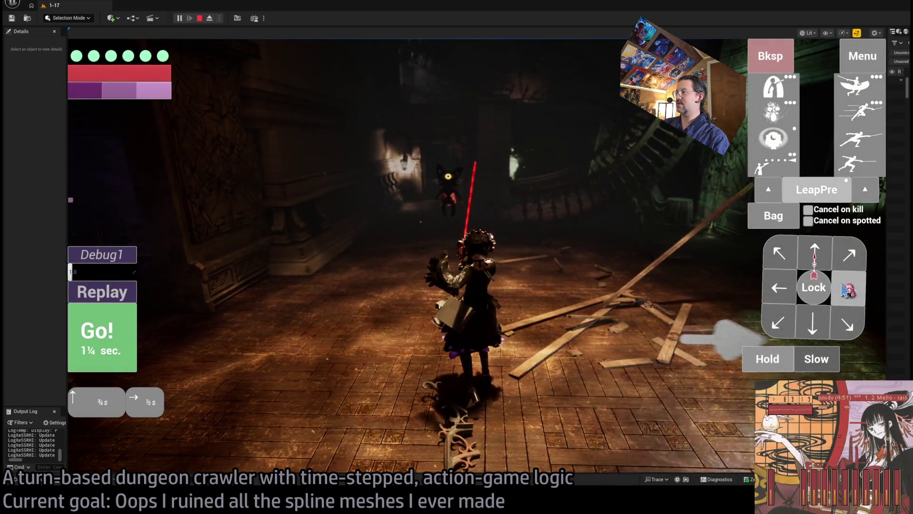
click(779, 288)
click(101, 333)
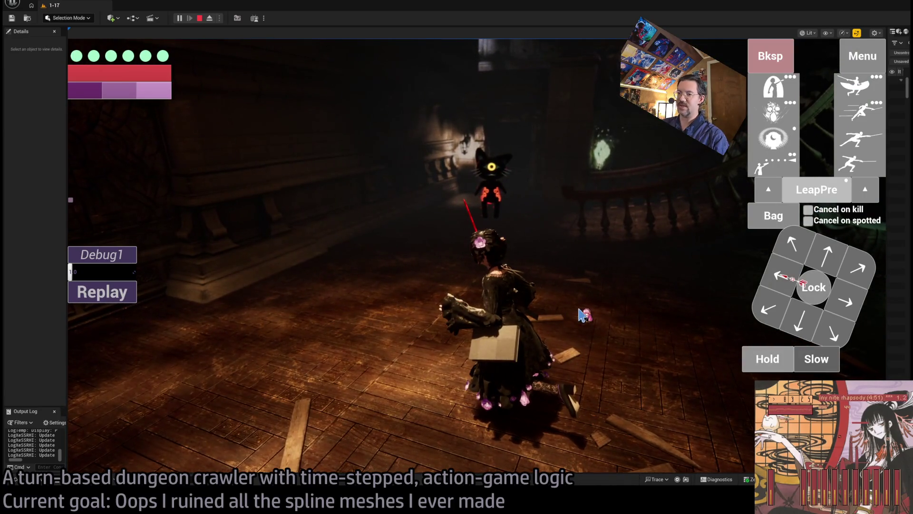
Step: Lock onto the cat enemy and run a left-then-forward move down the corridor
click(813, 290)
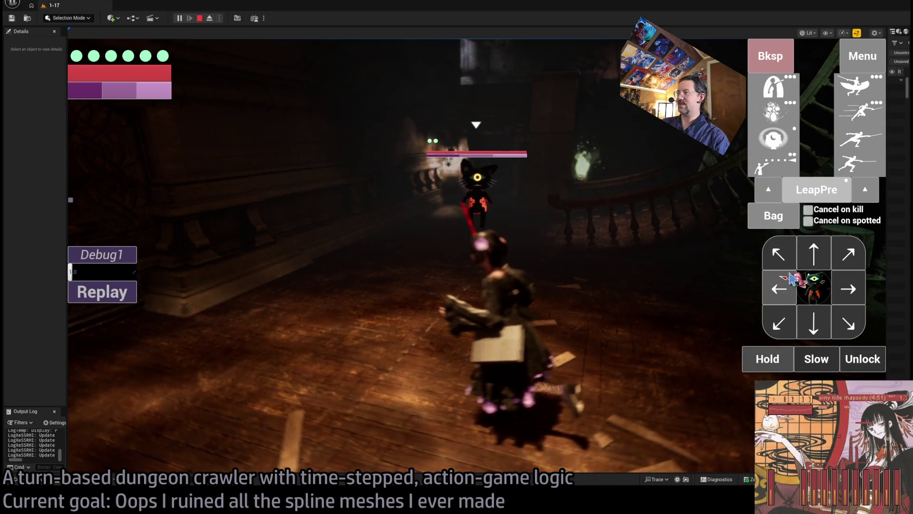
click(790, 288)
click(813, 258)
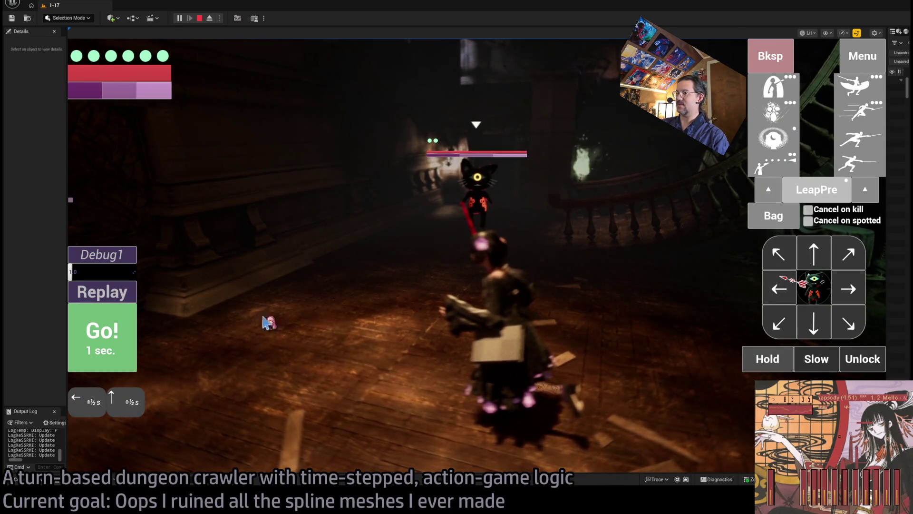
click(127, 332)
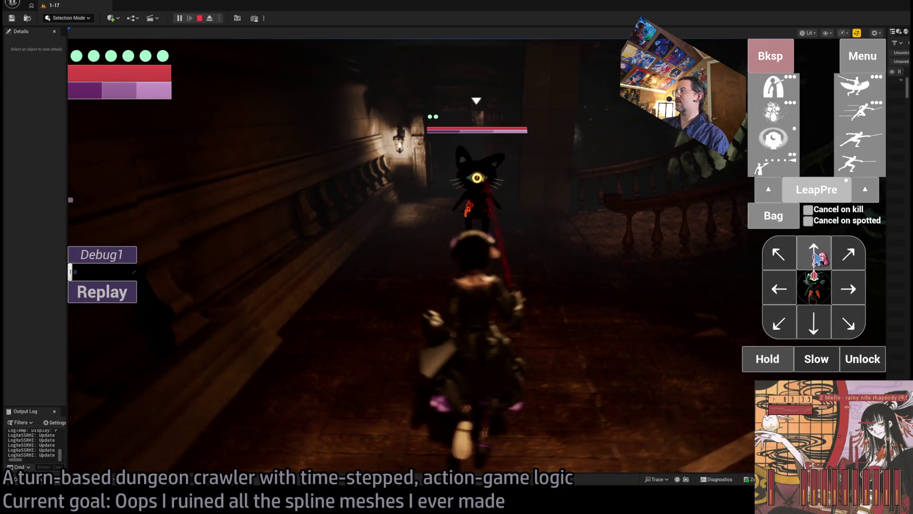
Step: Run a turn with a forward move, a leaping thrust and a lunge attack
click(814, 257)
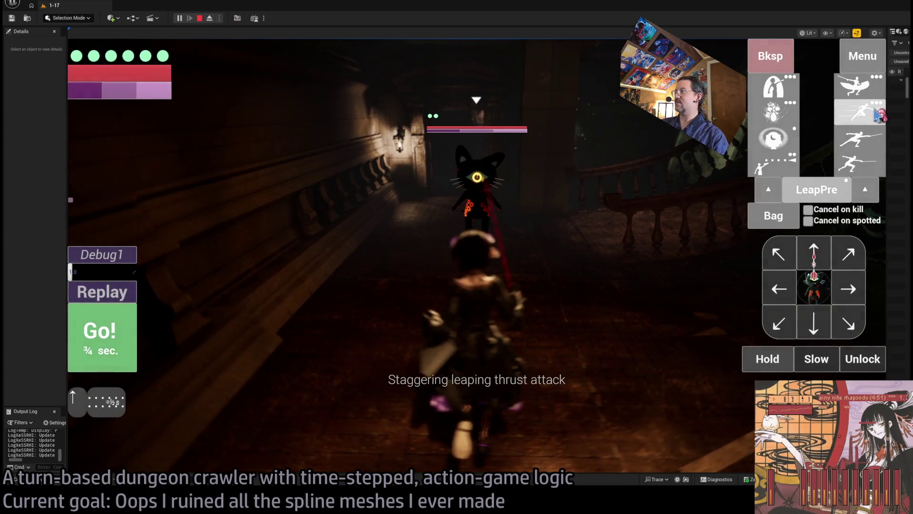
click(861, 111)
click(856, 163)
click(103, 333)
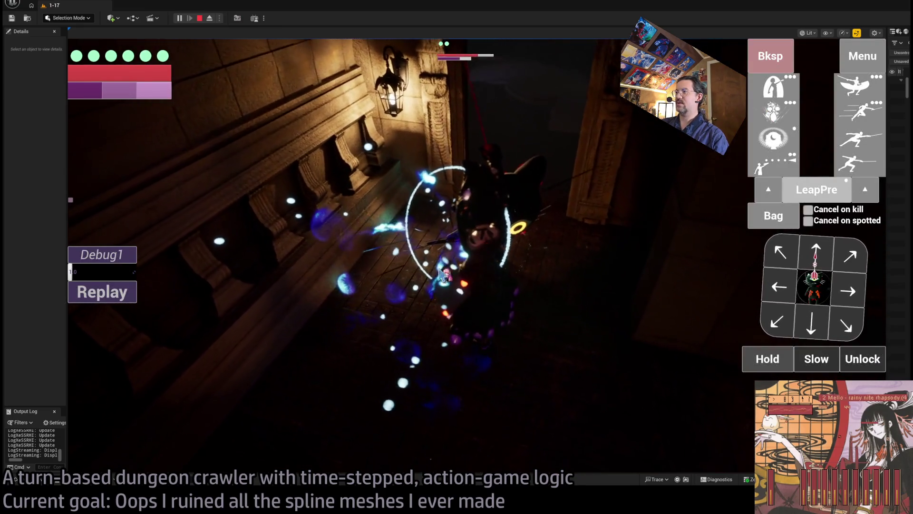
Step: Release the enemy lock, walk right up the stairs, then take one step left
click(858, 359)
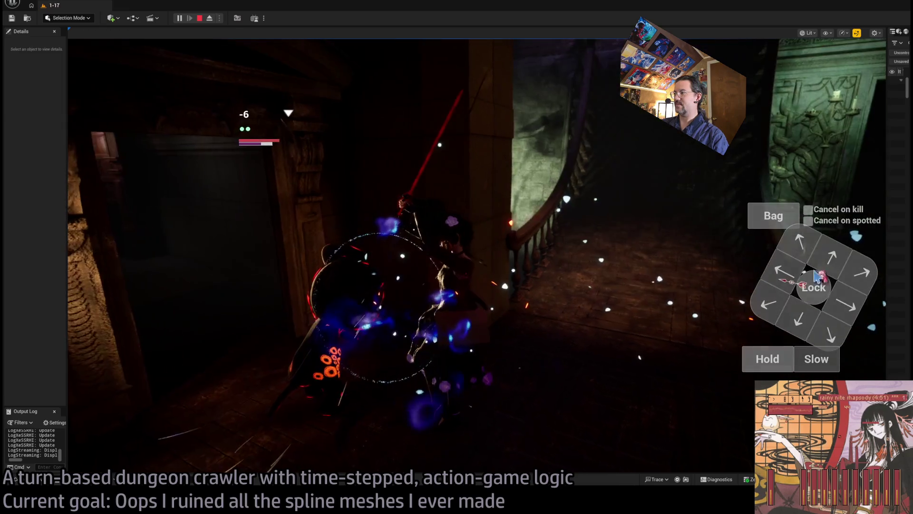
click(852, 304)
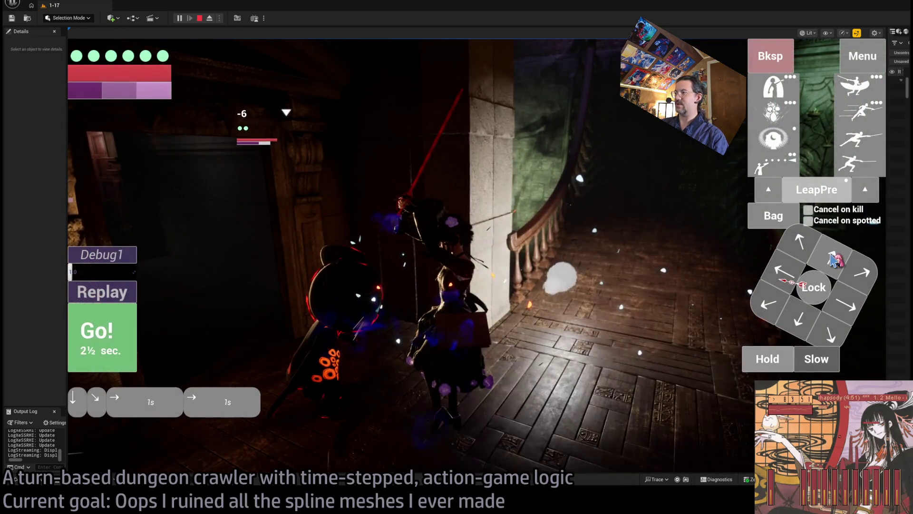
click(101, 340)
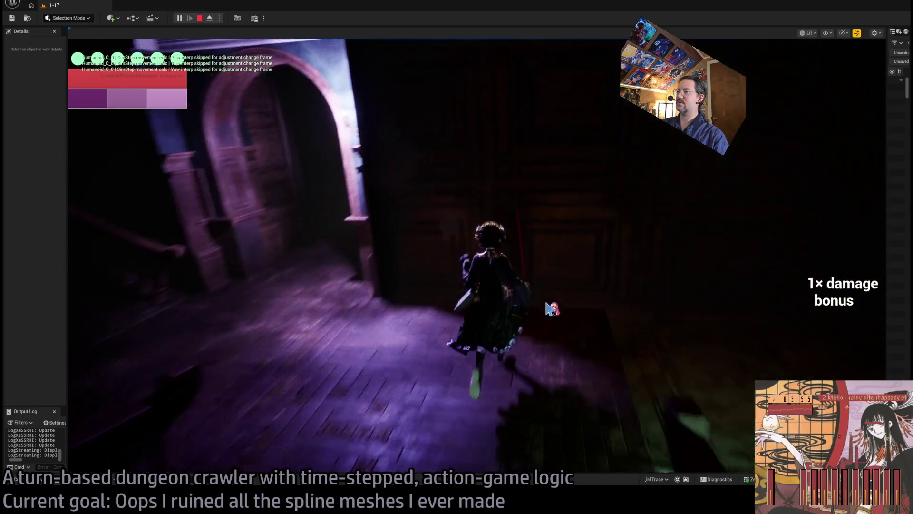
key(Left)
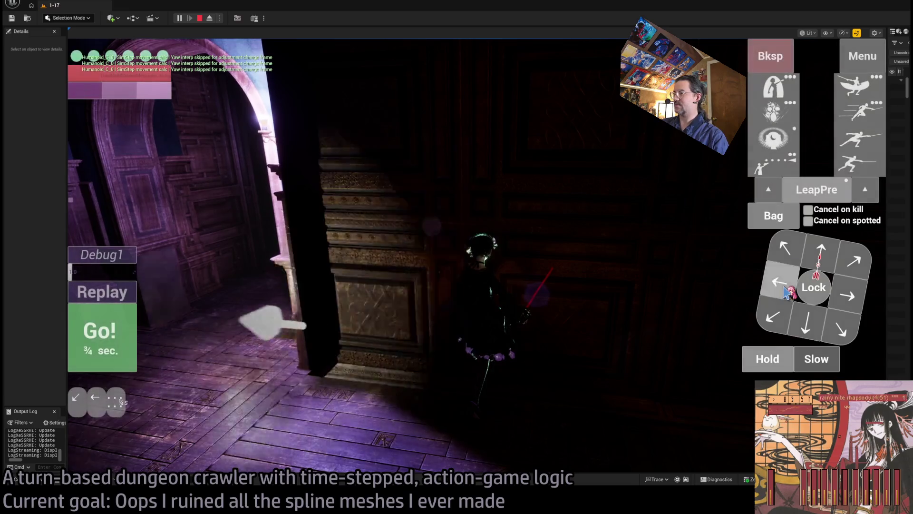
key(Return)
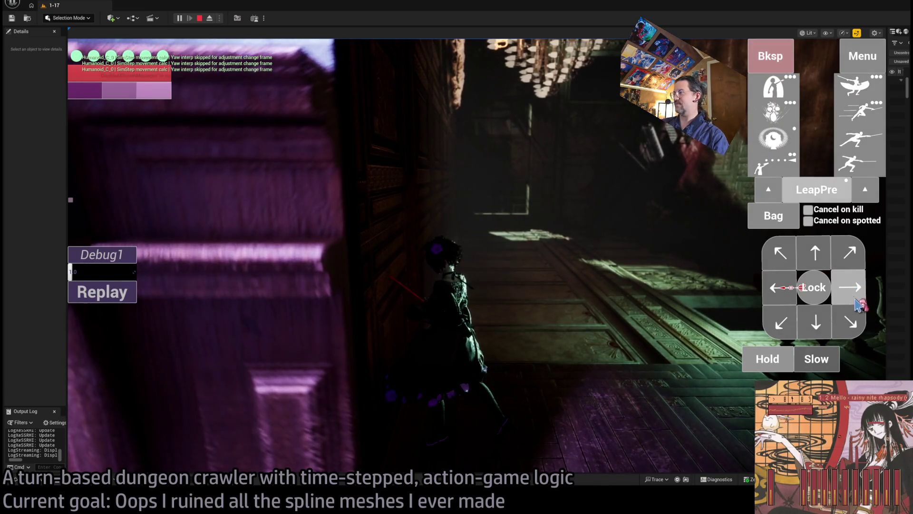
Step: Run four down-and-up moves along the corridor, then a one-second left move
key(Down)
key(Down)
key(Up)
key(Up)
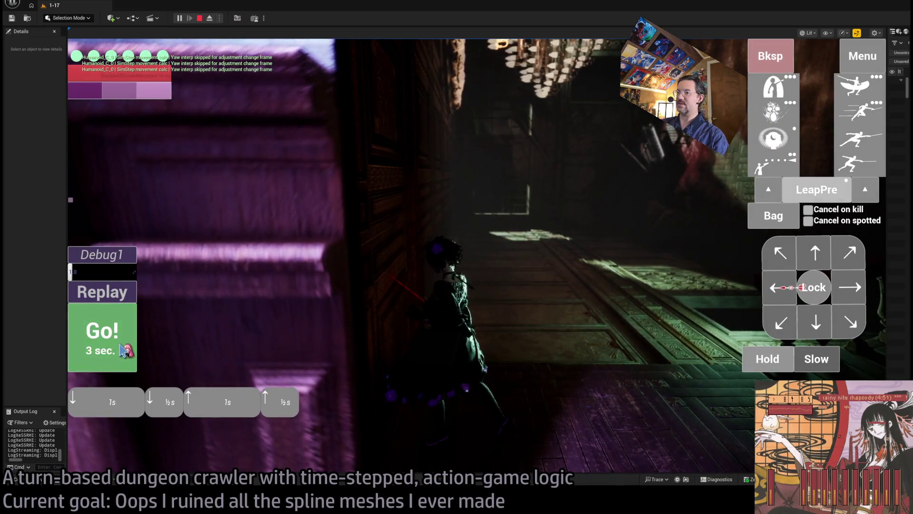
click(124, 351)
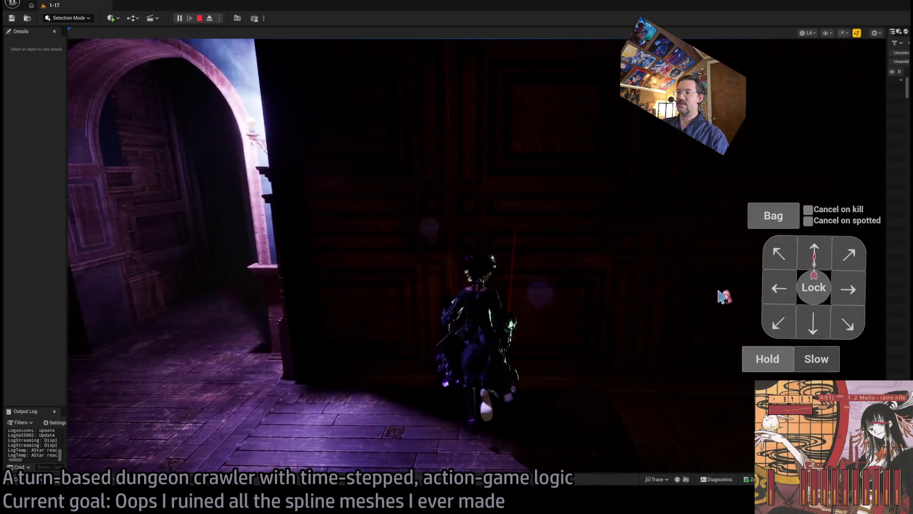
key(Left)
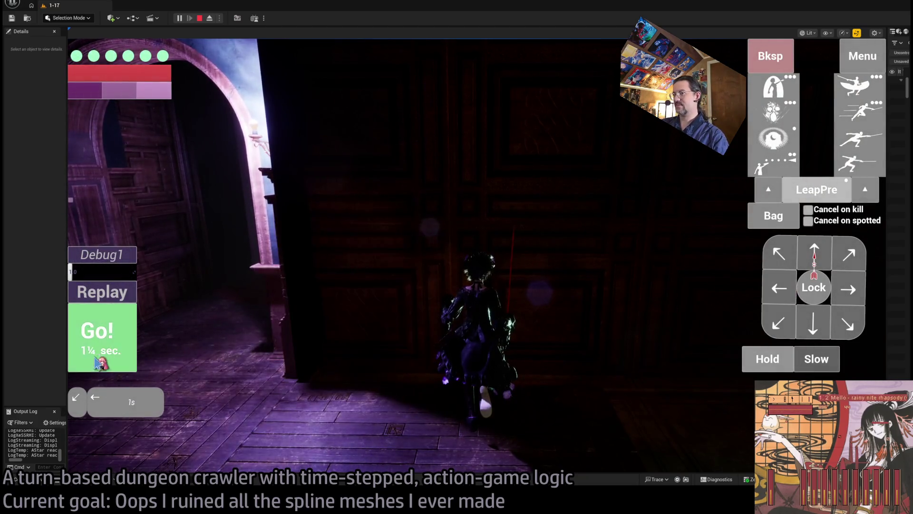
click(107, 360)
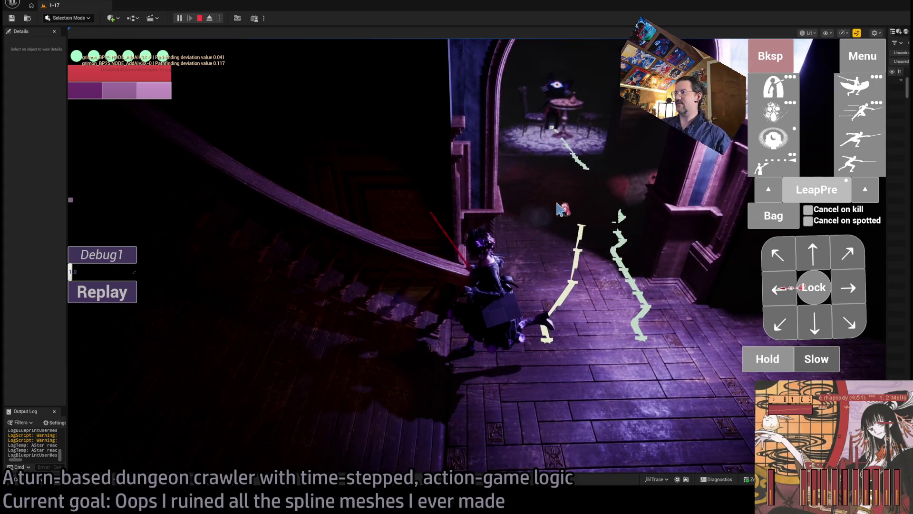
Step: Move right, up and forward to close in on the cat enemy on the rug
click(826, 252)
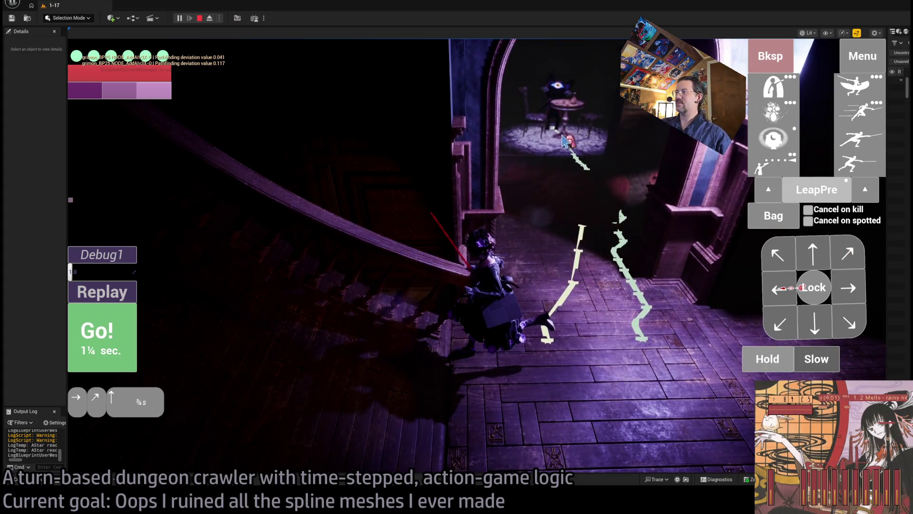
key(space)
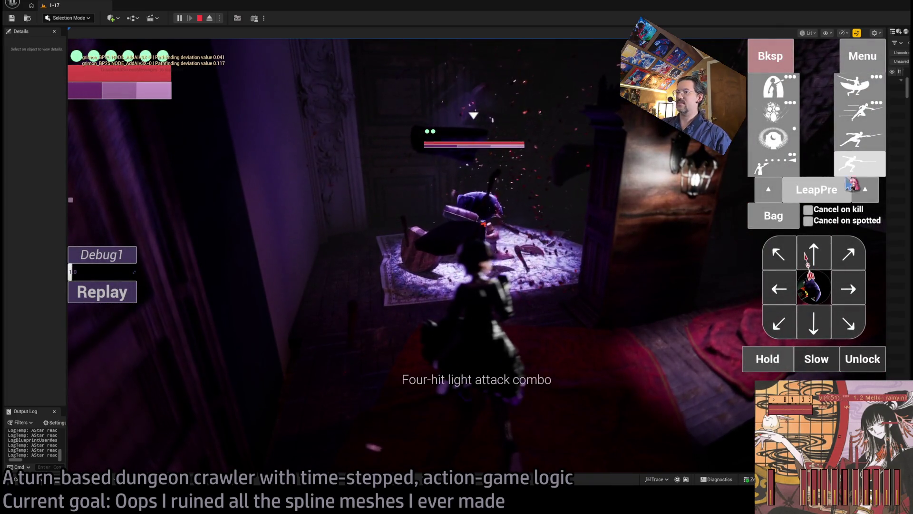
click(821, 252)
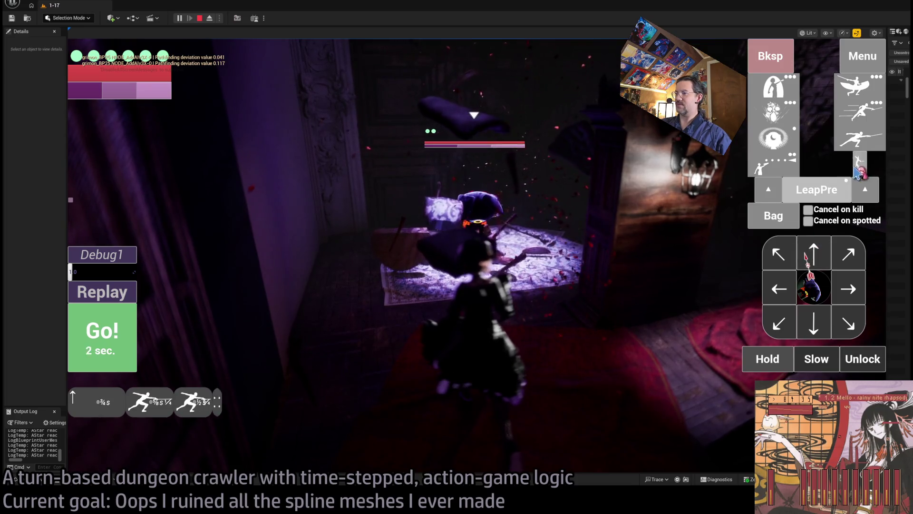
click(257, 325)
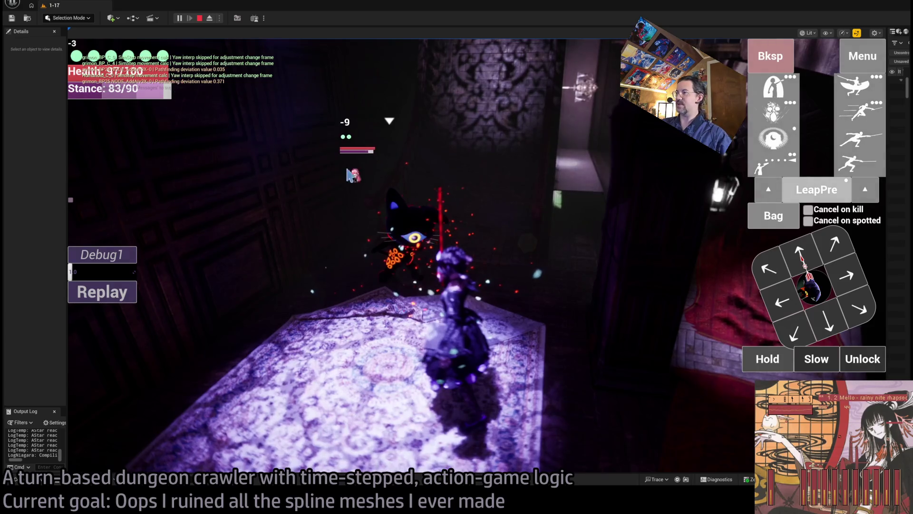
Step: Check the inventory, face the cat enemy, and run leap attacks until it dies
mouse_move(518, 250)
mouse_down()
mouse_move(619, 245)
mouse_move(451, 171)
mouse_up()
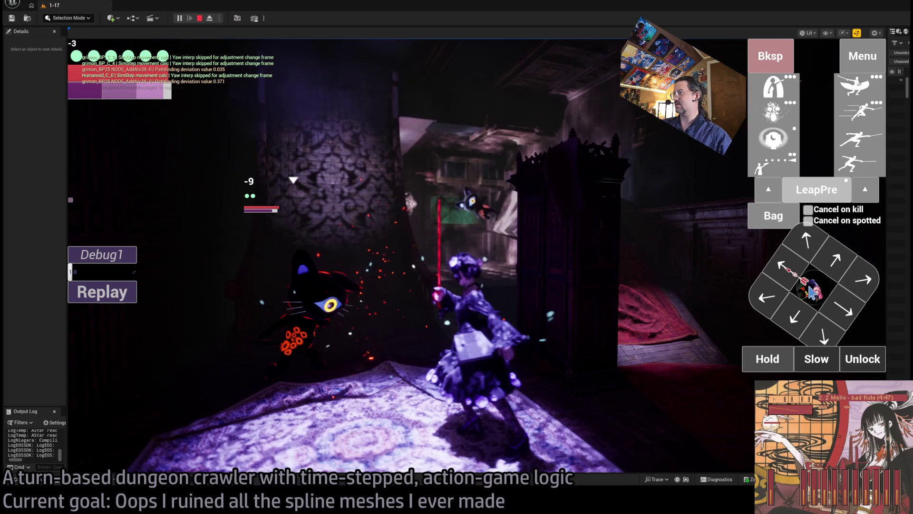
click(774, 223)
click(577, 150)
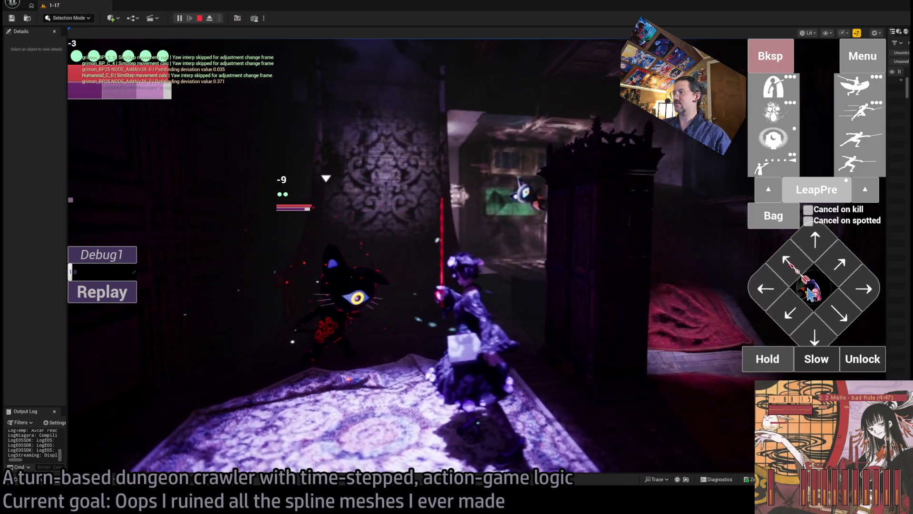
click(810, 291)
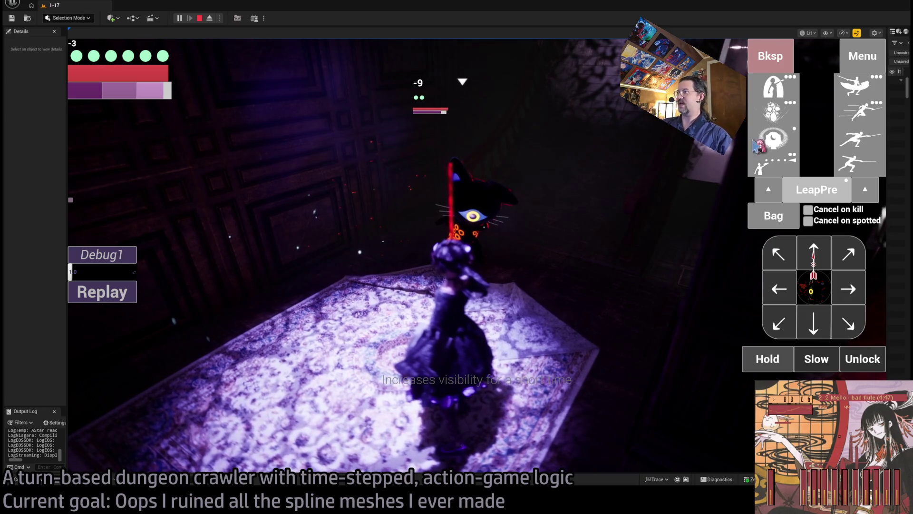
click(870, 124)
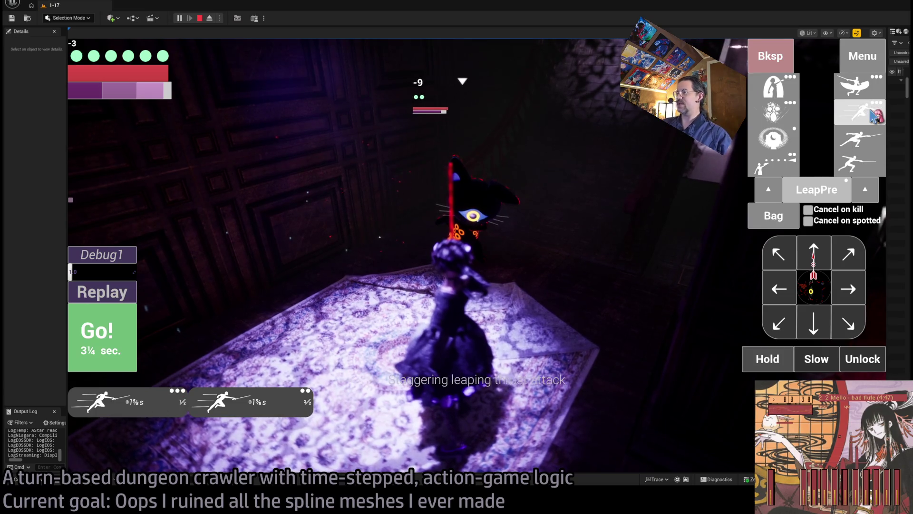
click(110, 351)
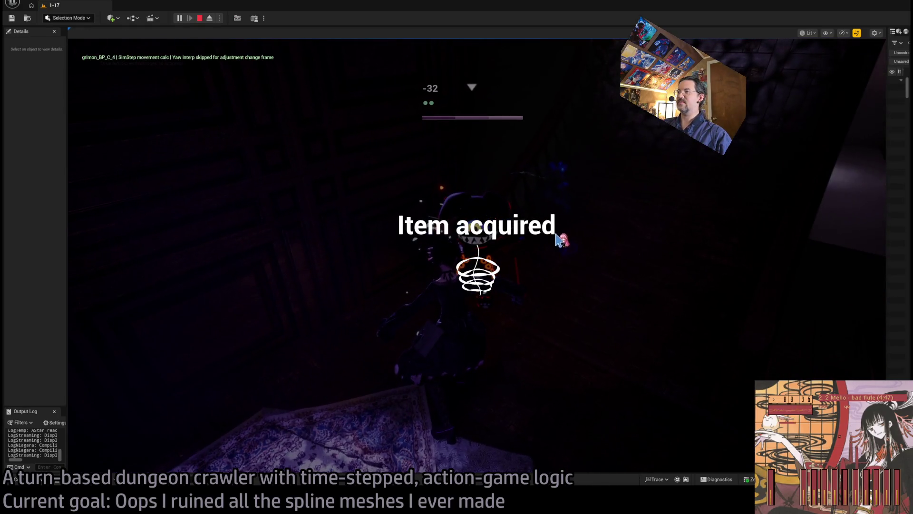
click(110, 292)
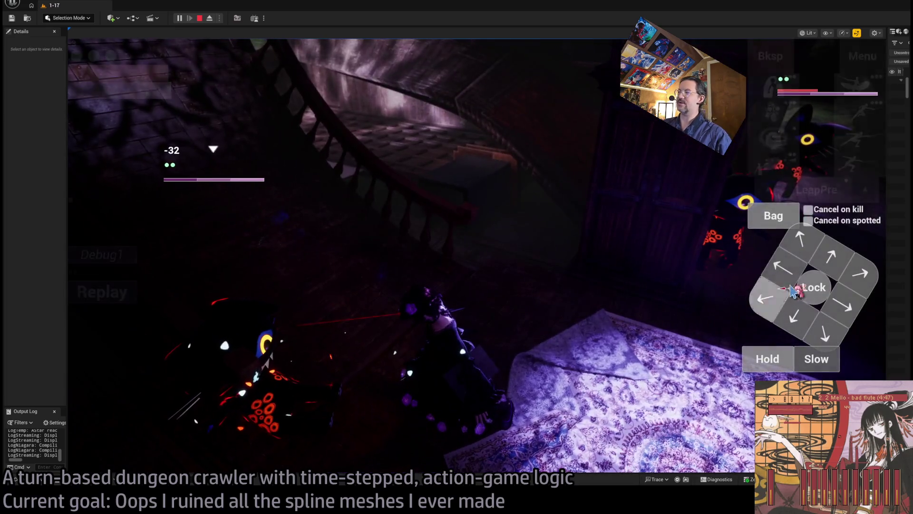
Step: Lock onto the next enemy and attack it with an up-right move, dropping two extra skills
click(814, 287)
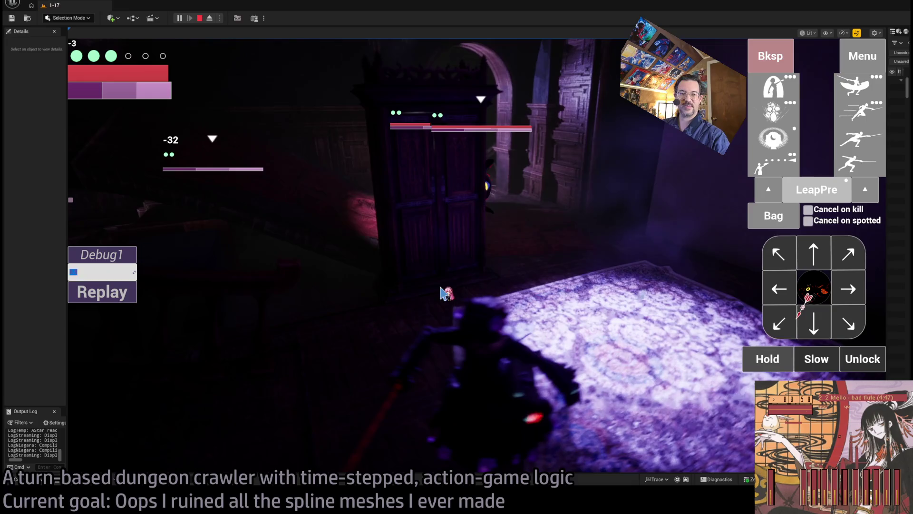
click(847, 254)
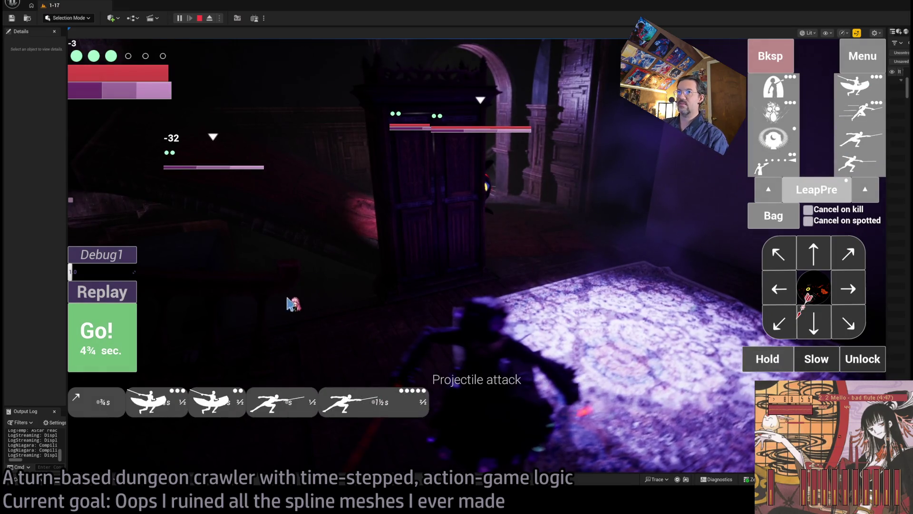
click(792, 58)
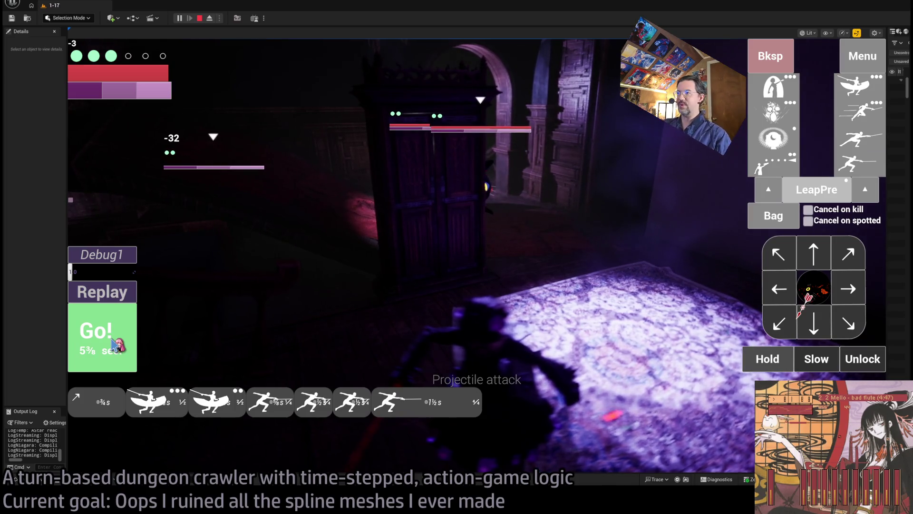
click(118, 342)
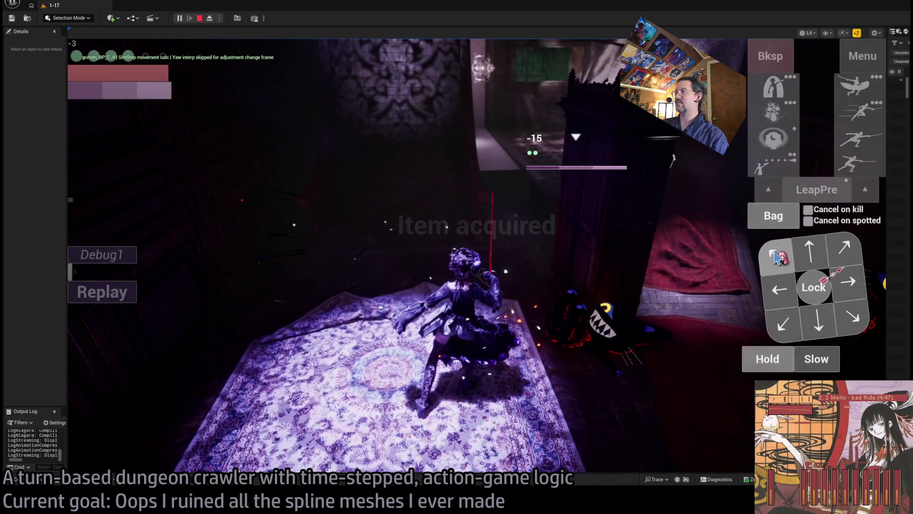
Step: Walk down-right and down twice out of the rug room into the staircase room
click(776, 257)
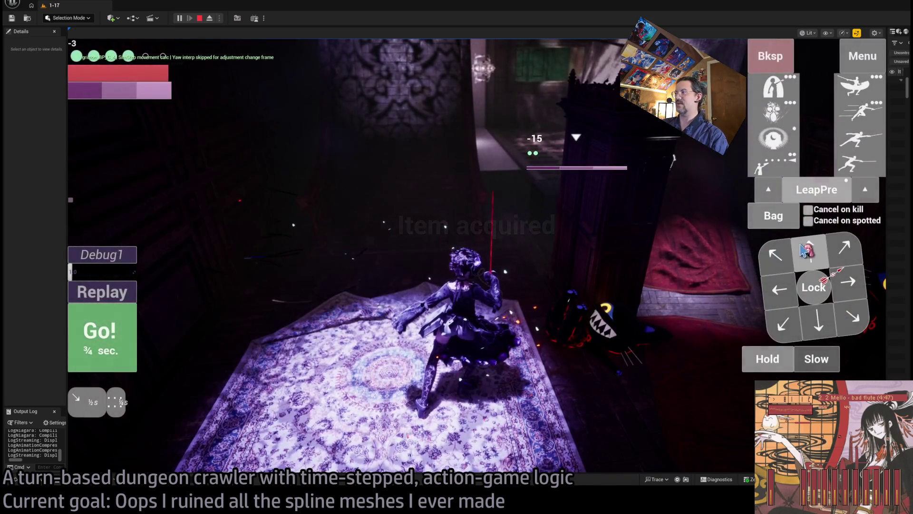
click(810, 250)
click(811, 250)
click(108, 339)
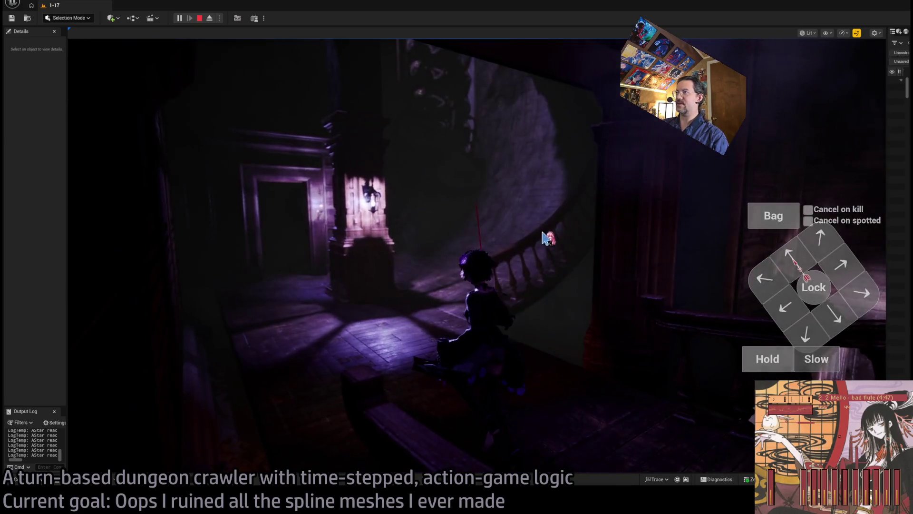
Step: Hit the staircase enemy with projectile-attack turns, then view the five-item inventory
click(806, 288)
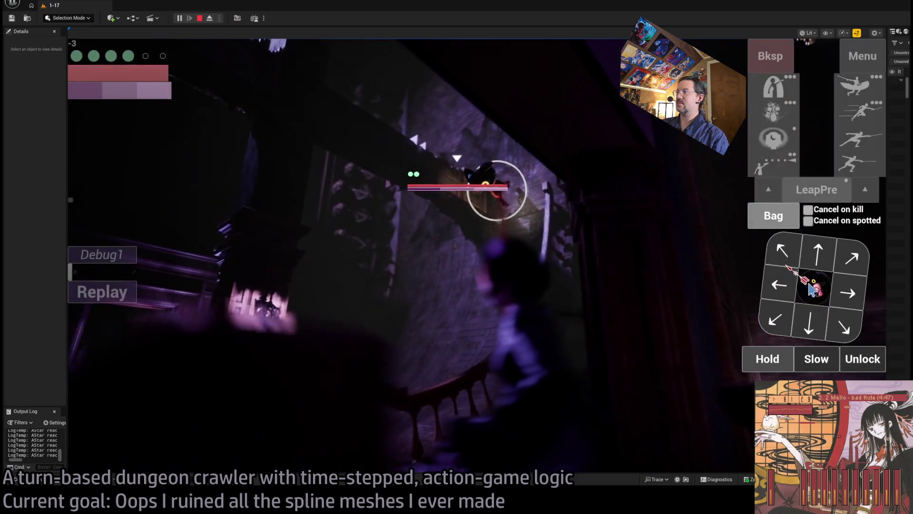
click(295, 319)
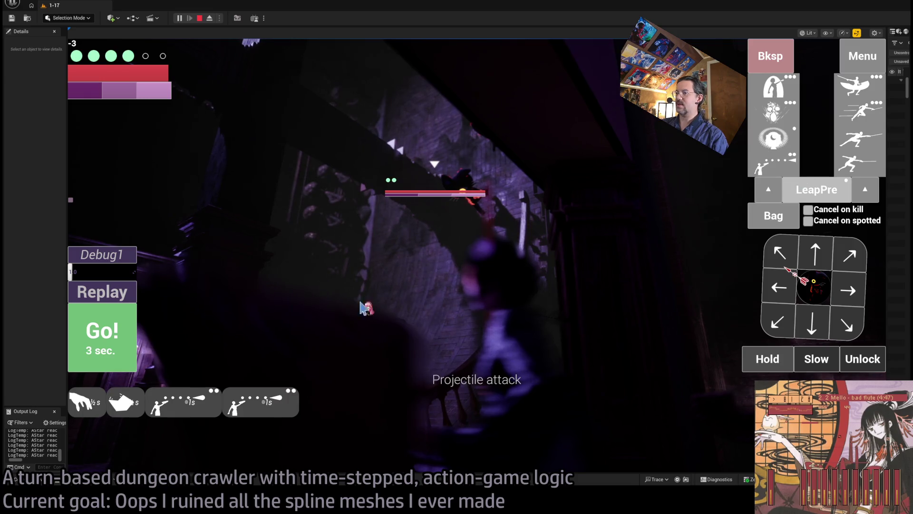
click(117, 355)
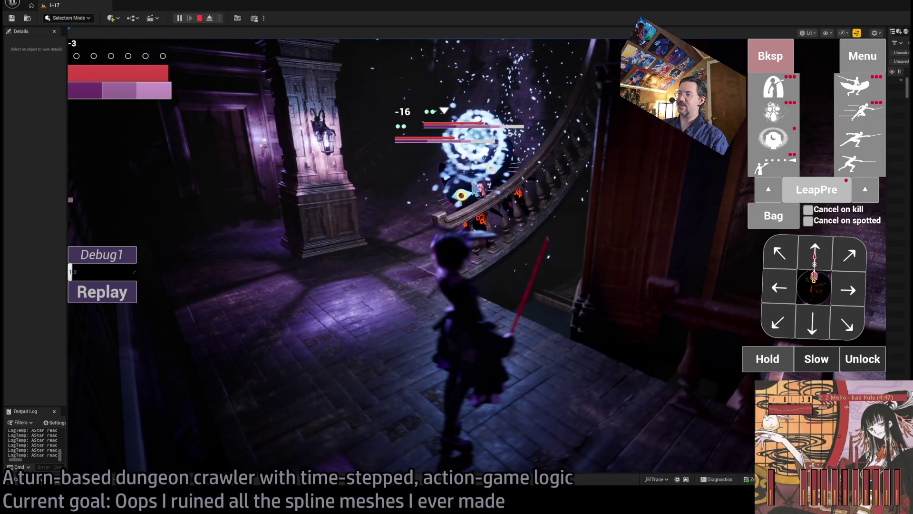
click(760, 362)
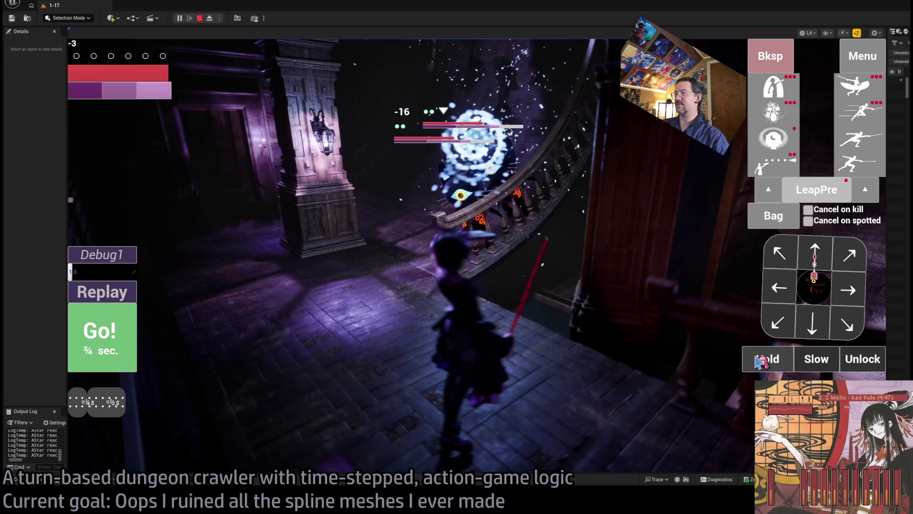
click(129, 328)
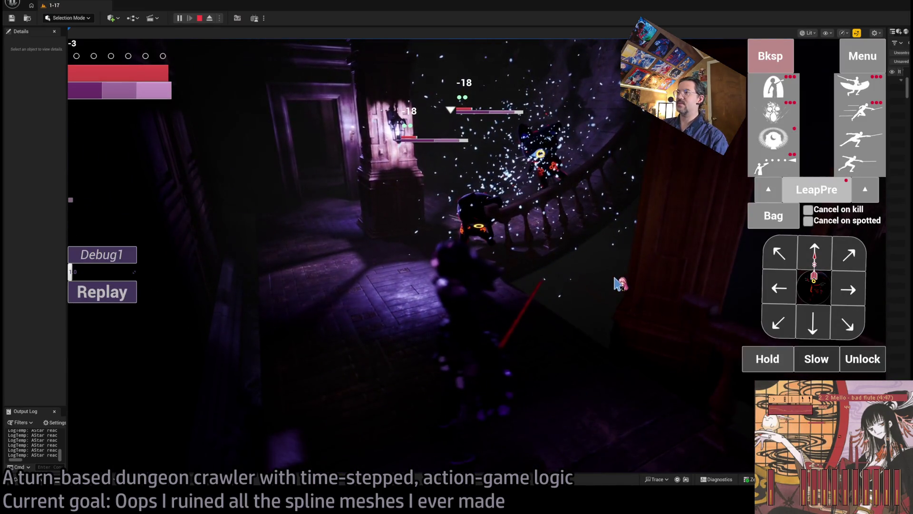
click(819, 191)
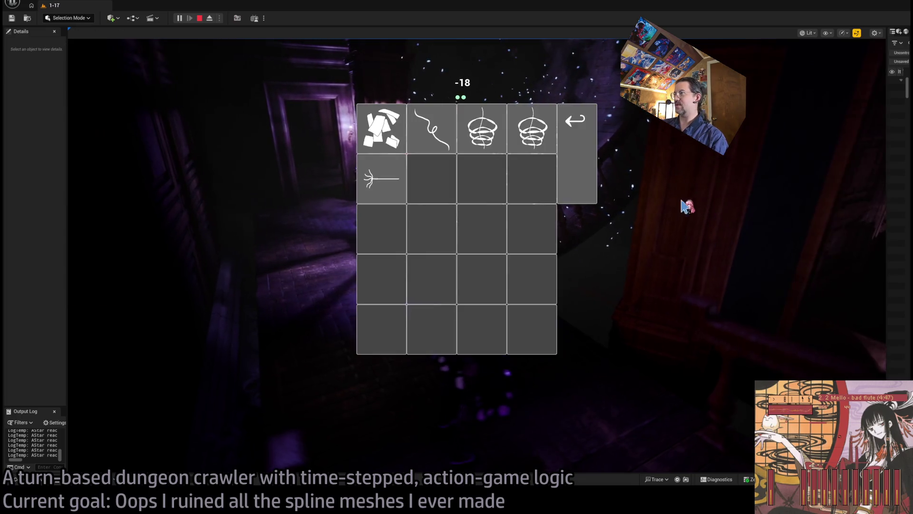
Step: Use the scraps of fabric item, queue an up-left move, and execute the turn
click(391, 134)
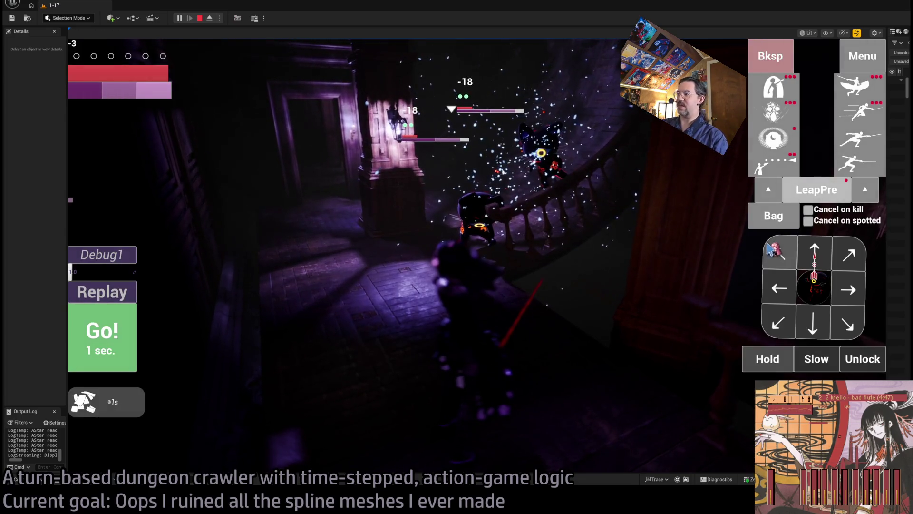
click(770, 248)
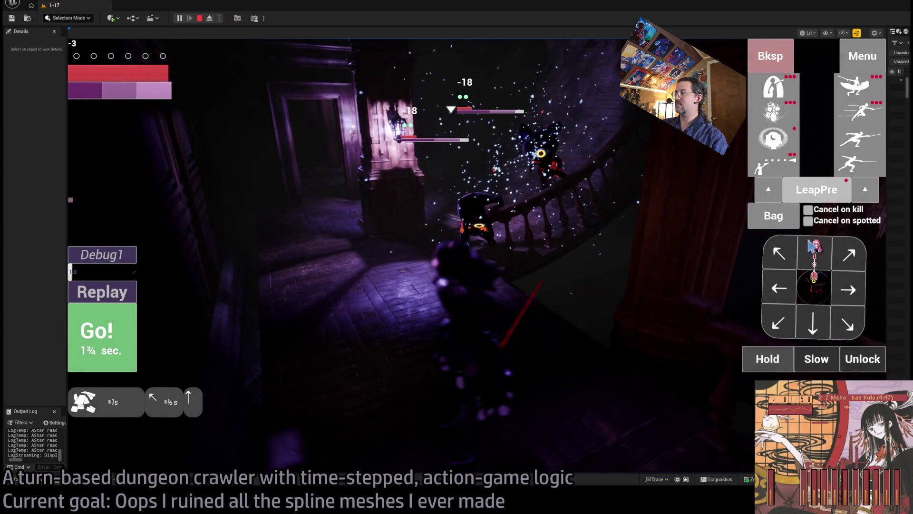
click(101, 333)
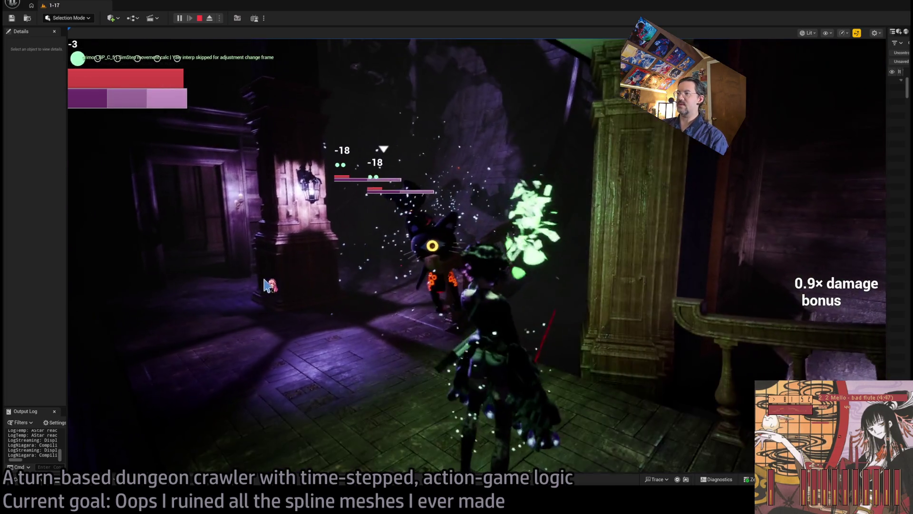
Step: Play two more turns, then lengthen the upward move to a full second and execute it
click(816, 290)
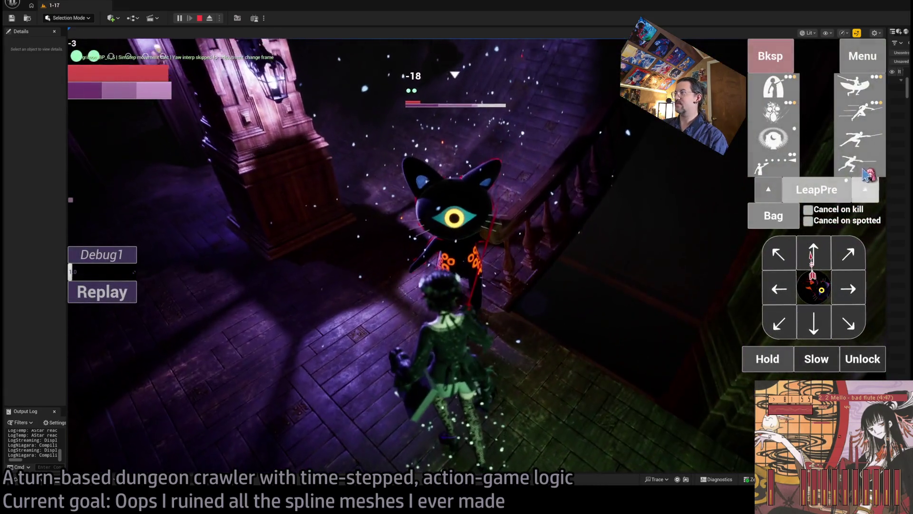
click(817, 291)
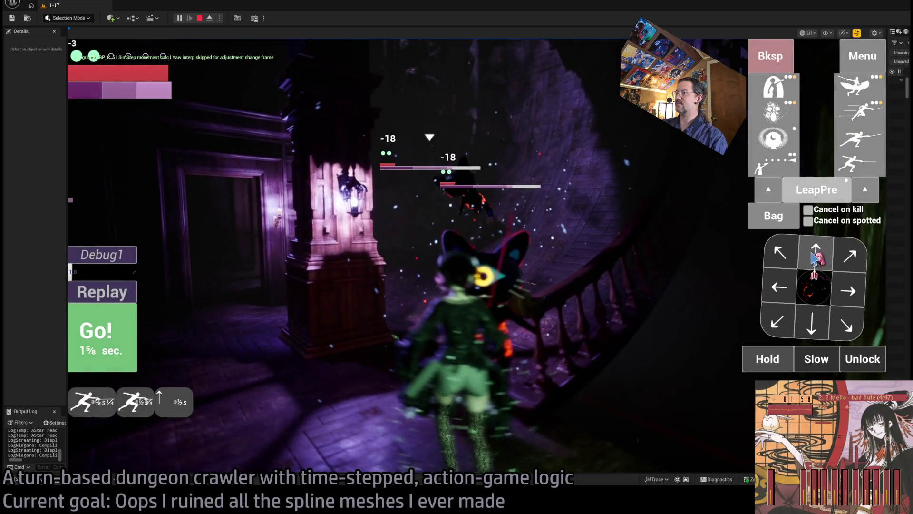
click(815, 257)
click(132, 340)
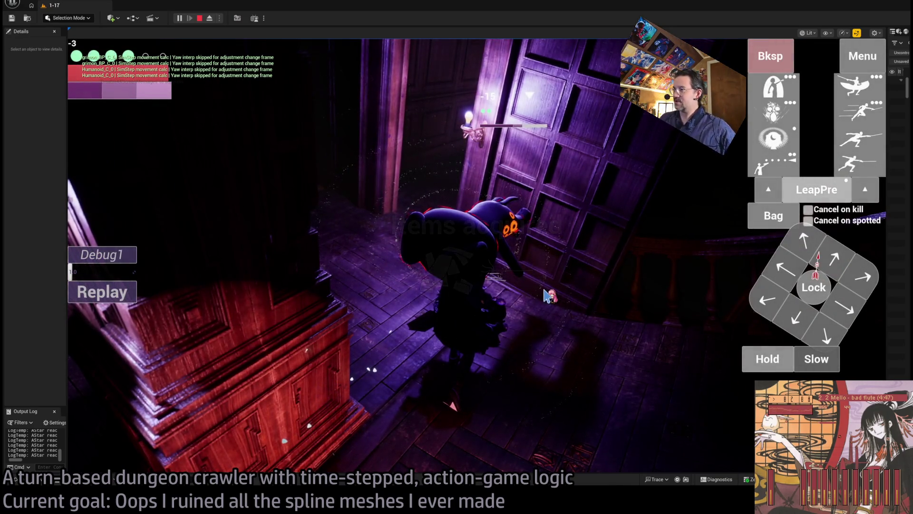
Step: Replay the recent turns, then eject from the character to a free editor camera
click(115, 298)
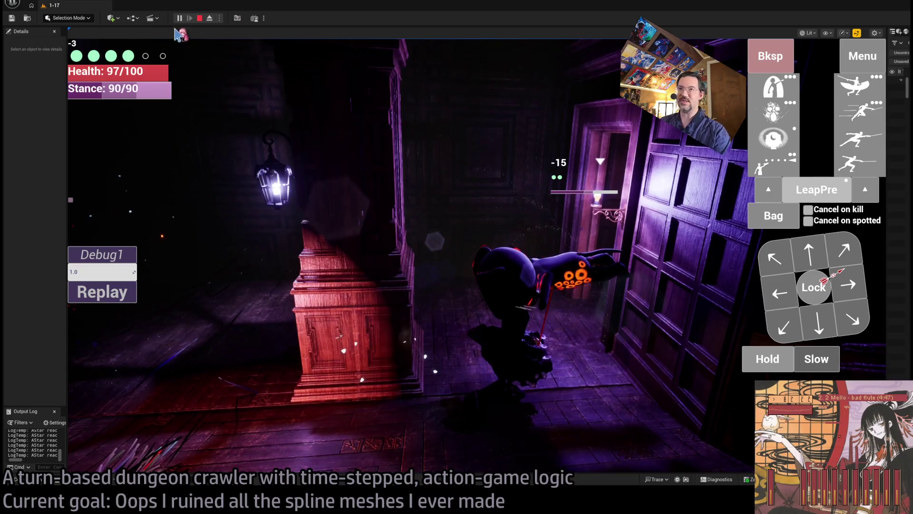
click(210, 19)
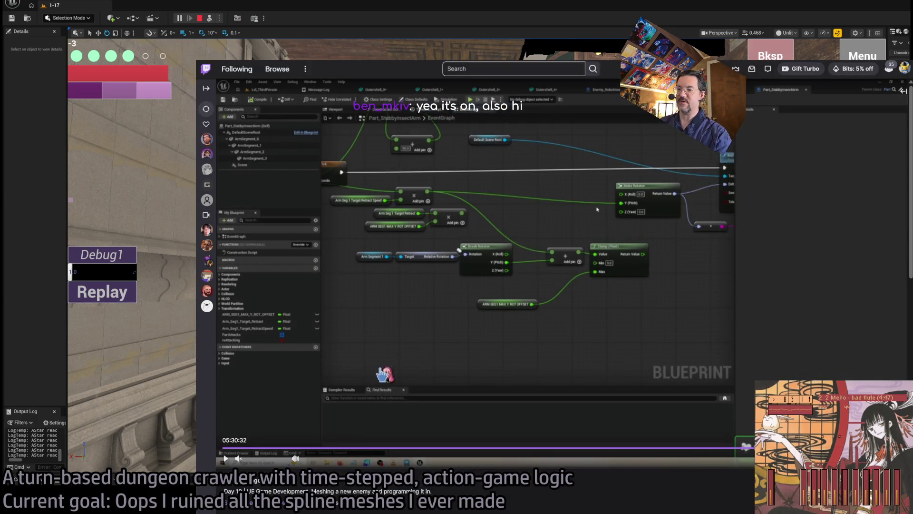
Step: Follow the streamer's channel with live notifications turned off
scroll(357, 440, down, 3)
click(284, 393)
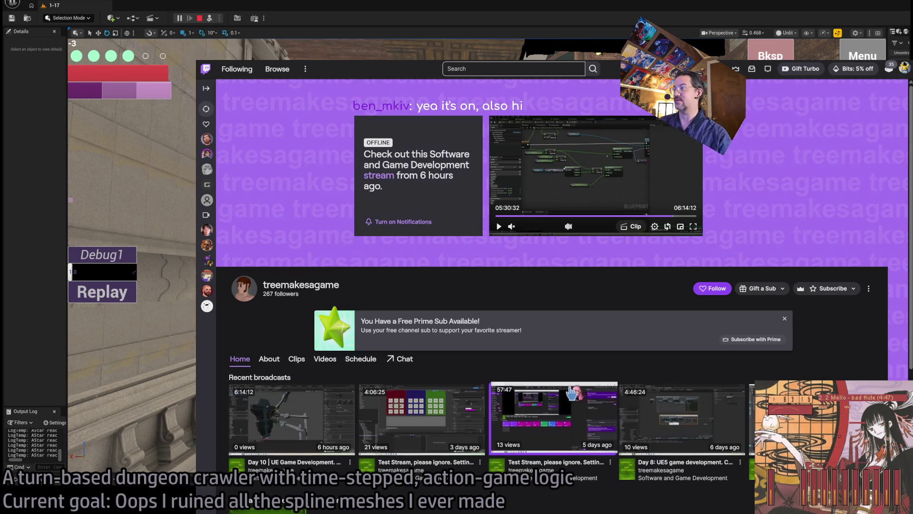
click(718, 288)
click(660, 346)
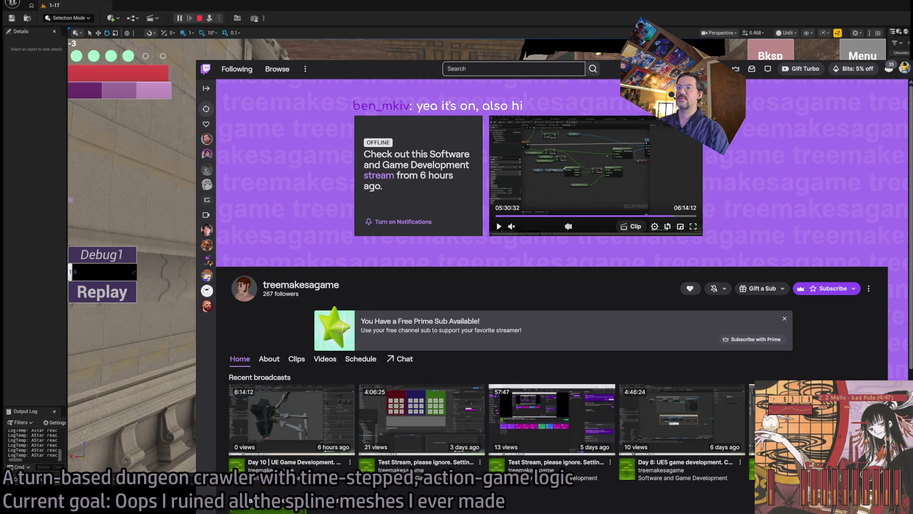
Step: Open the channel's stream from 6 hours ago
scroll(331, 223, down, 3)
scroll(331, 224, up, 3)
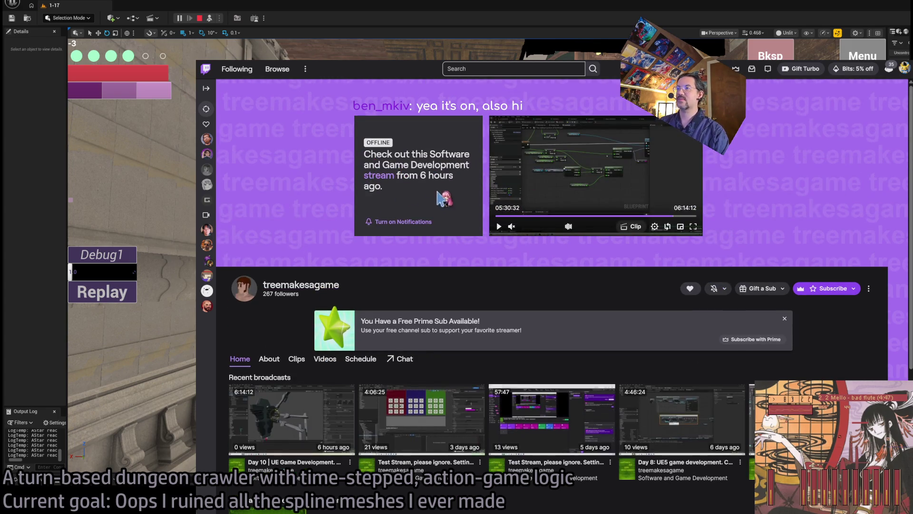
click(255, 123)
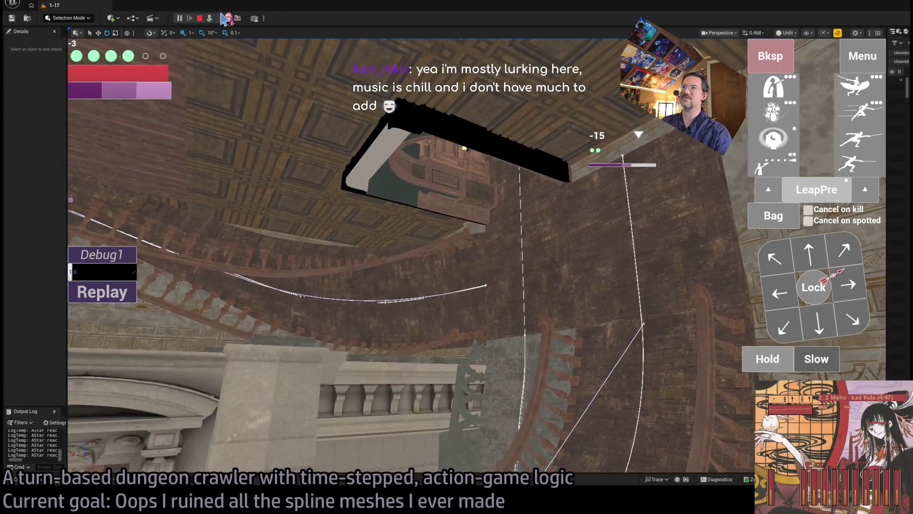
Step: Stop the playtest, frame the spiral stair spline mesh, and widen the Details and Outliner panels
click(202, 19)
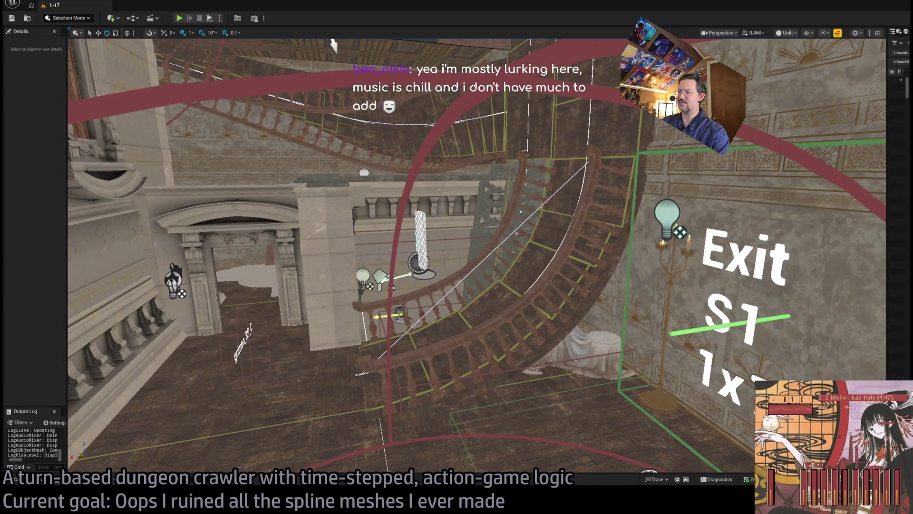
click(333, 45)
key(f)
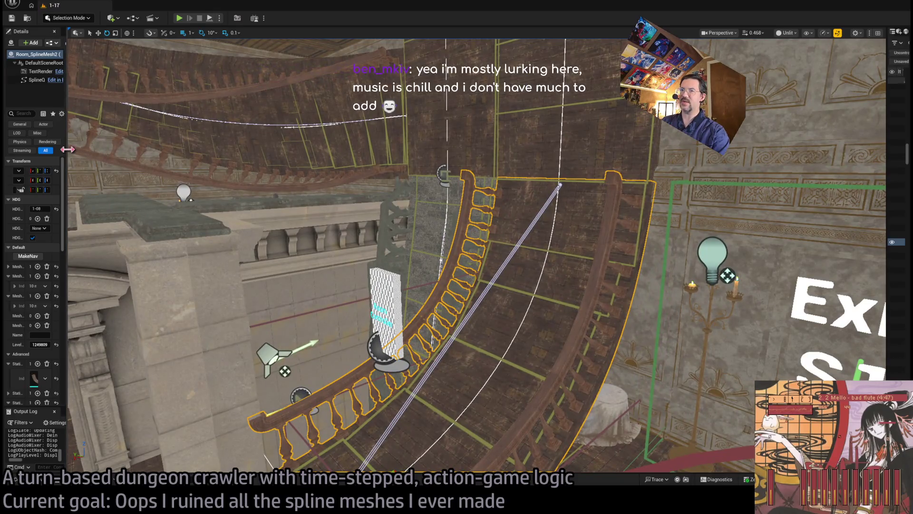
drag(68, 155, 141, 157)
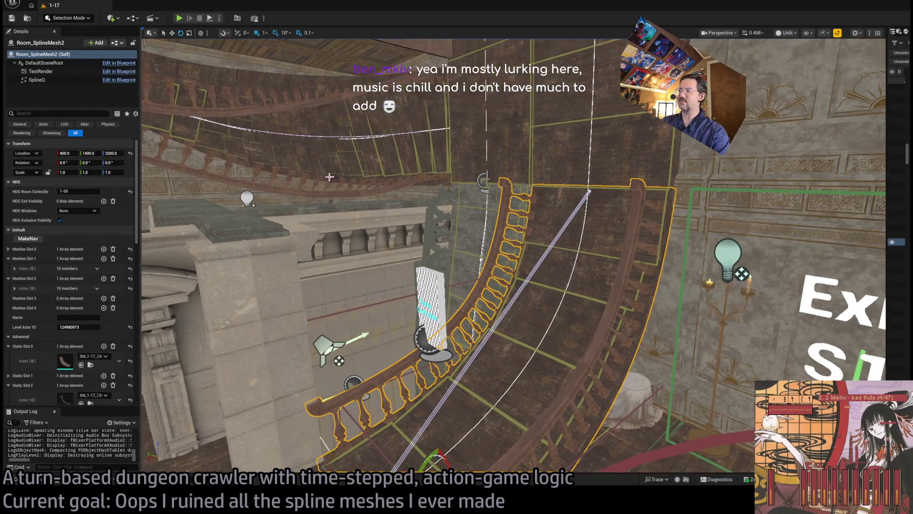
drag(884, 211, 775, 211)
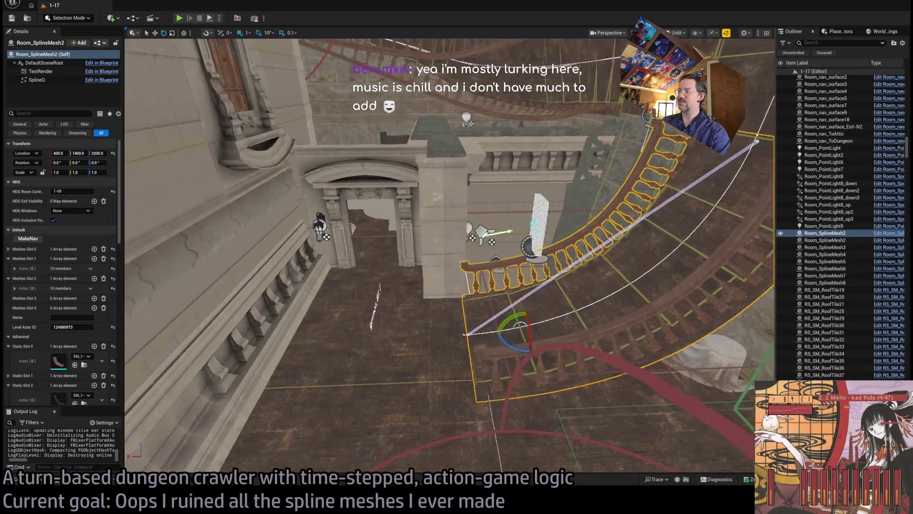
Step: Inspect the upper Room_SplineMesh6 and lower stair railings, then start a new play session
mouse_move(472, 157)
mouse_down()
mouse_move(466, 161)
mouse_move(472, 157)
mouse_up()
click(471, 158)
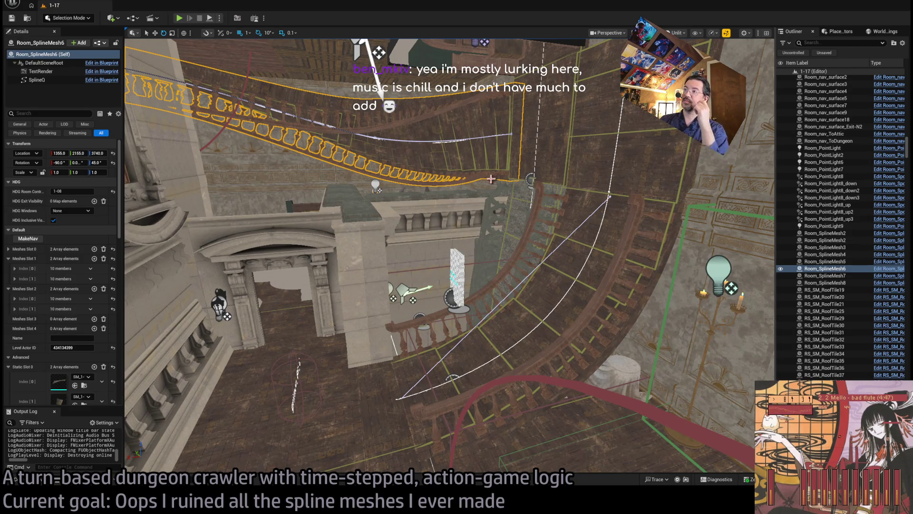
click(583, 252)
click(472, 139)
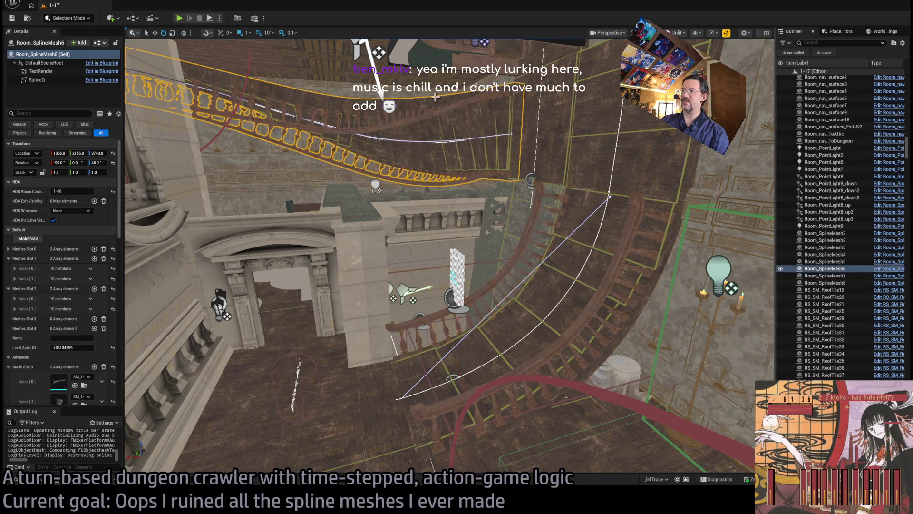
click(181, 18)
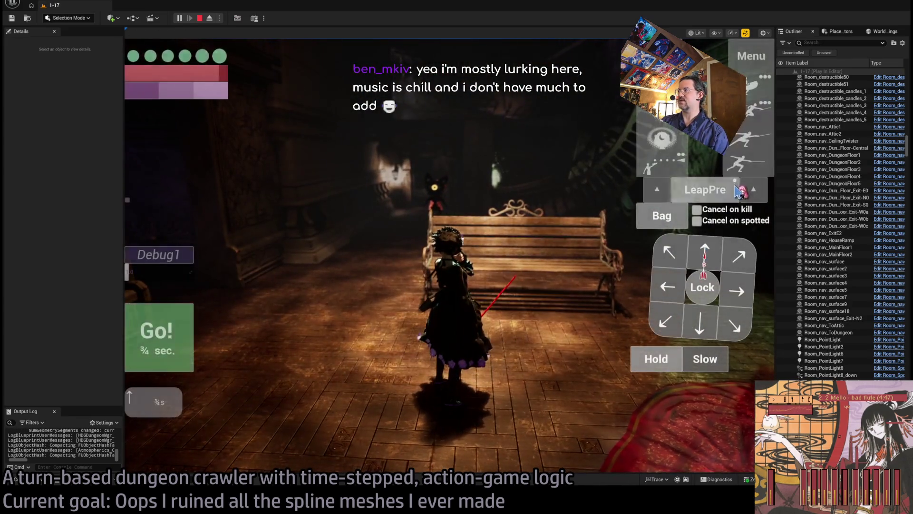
Step: Play one turn, stop, then frame the stair spline mesh and select Room_nav_surface18
click(151, 330)
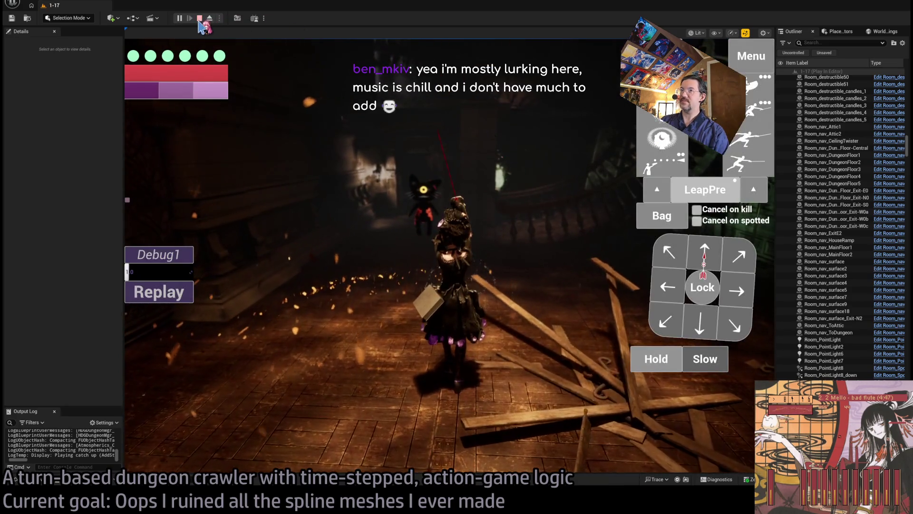
click(199, 19)
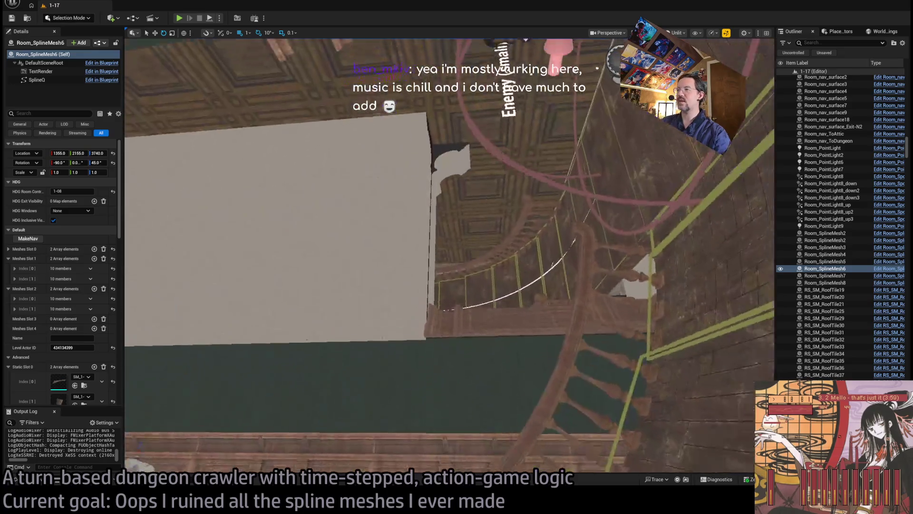
key(f)
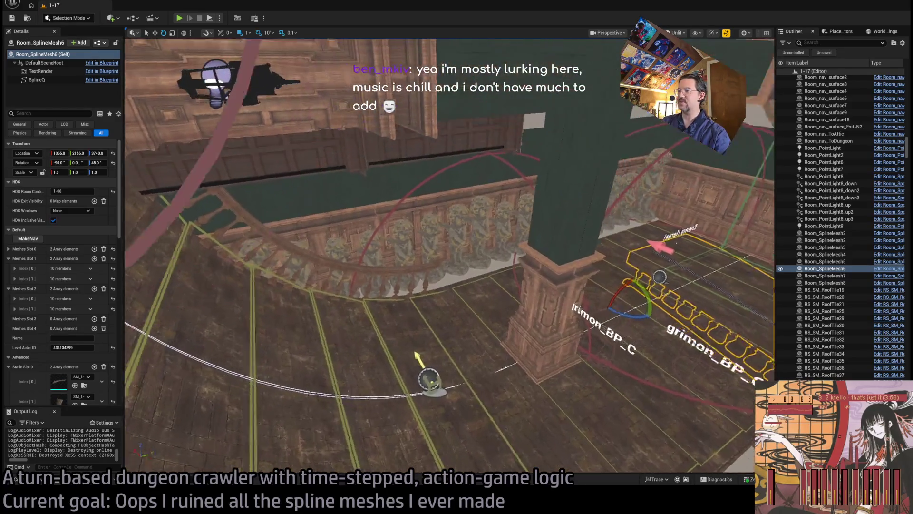
scroll(449, 257, down, 5)
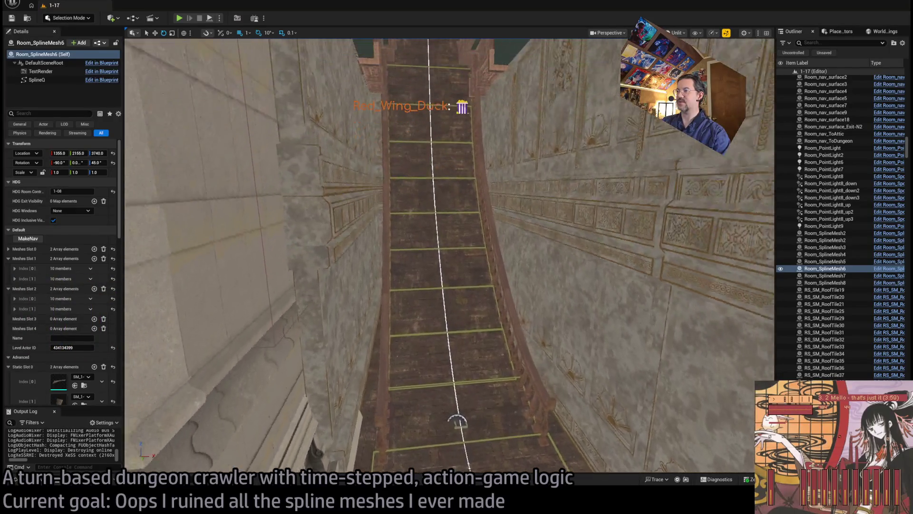
click(511, 249)
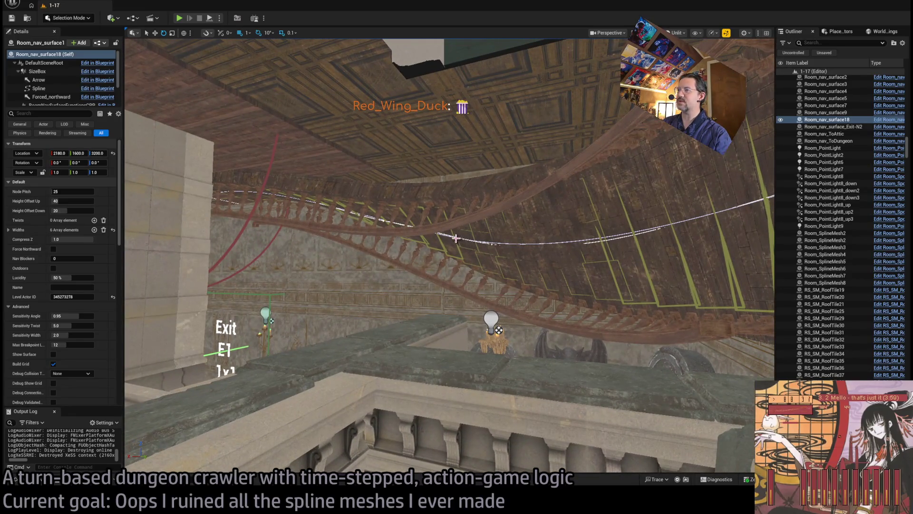
Step: Frame Room_nav_CeilingTwister along the stair gaps, then select the spiral railing spline mesh
click(460, 239)
key(f)
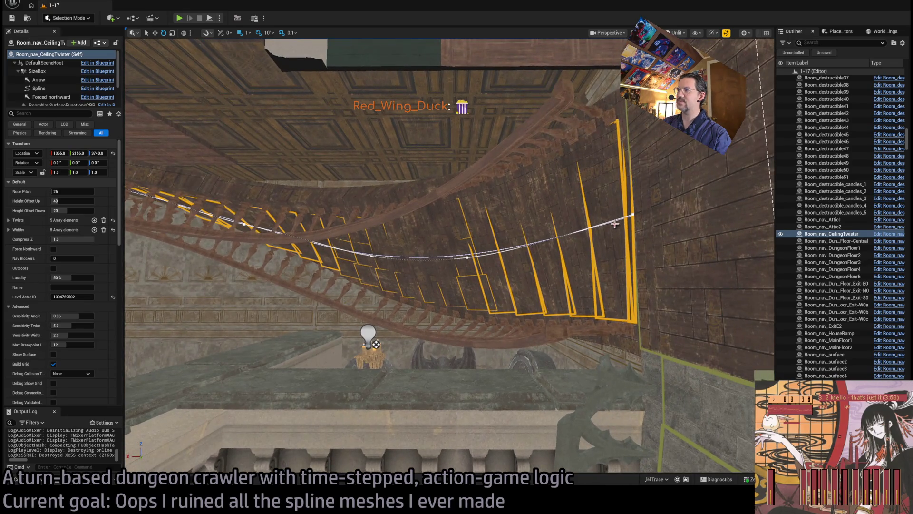
drag(627, 214, 590, 206)
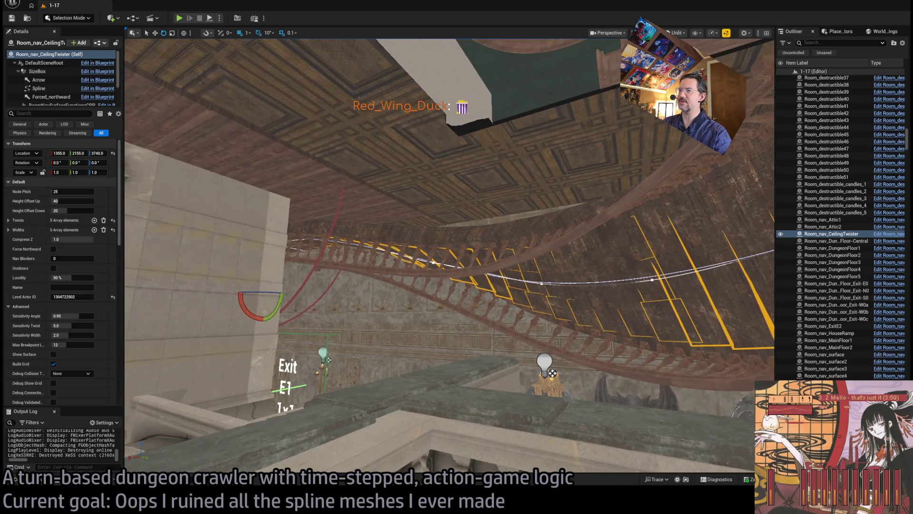
click(440, 243)
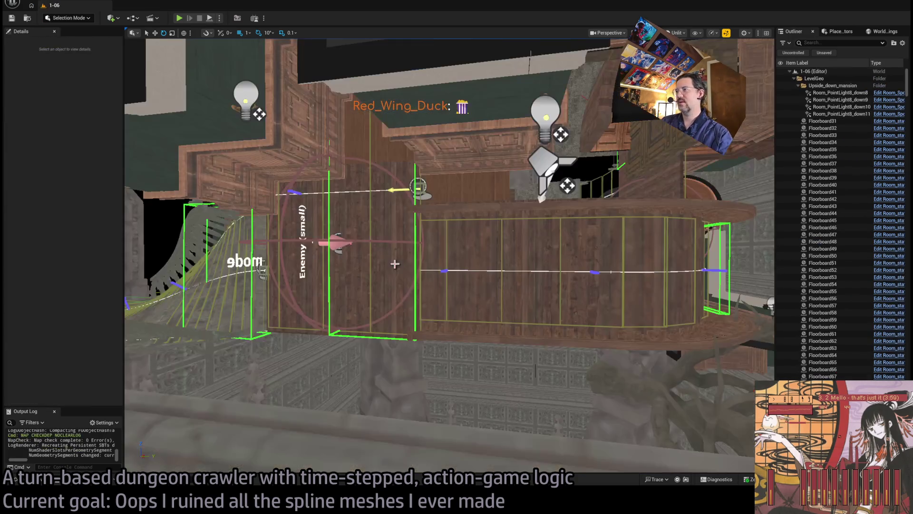
drag(495, 257, 494, 258)
Step: Select Room_SplineMesh3 from above and check its left-end spline point
drag(604, 280, 605, 280)
click(520, 270)
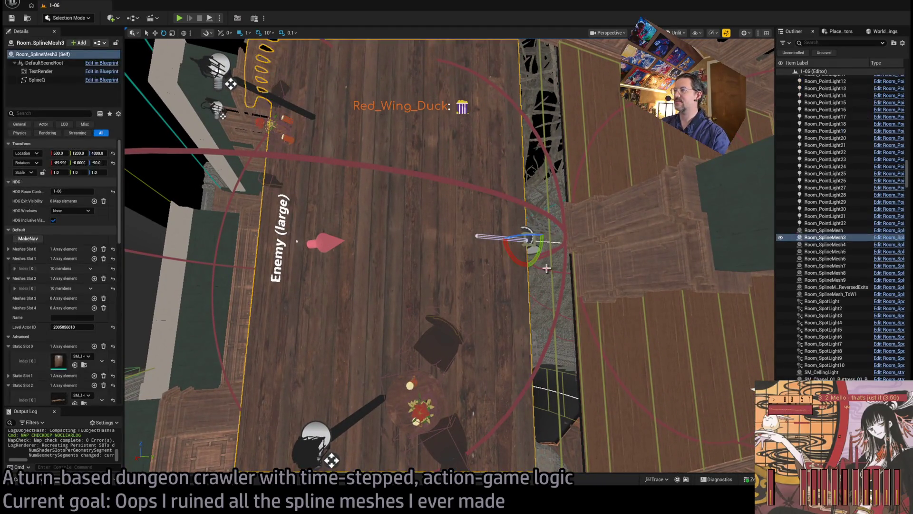
click(523, 241)
drag(523, 241, 535, 460)
click(392, 313)
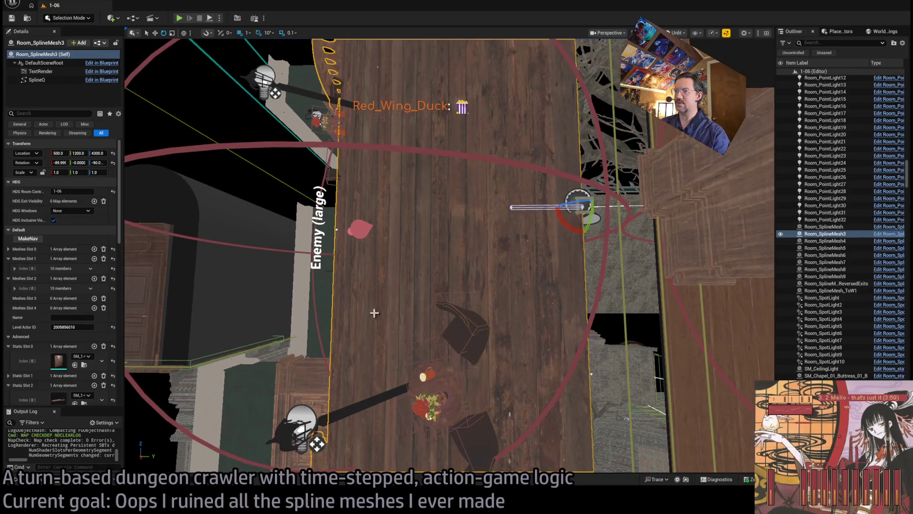
click(511, 208)
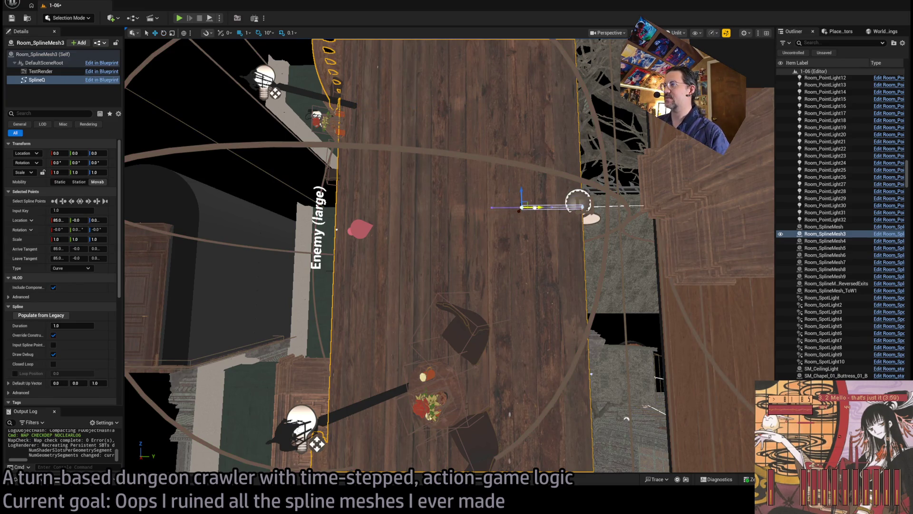
click(551, 274)
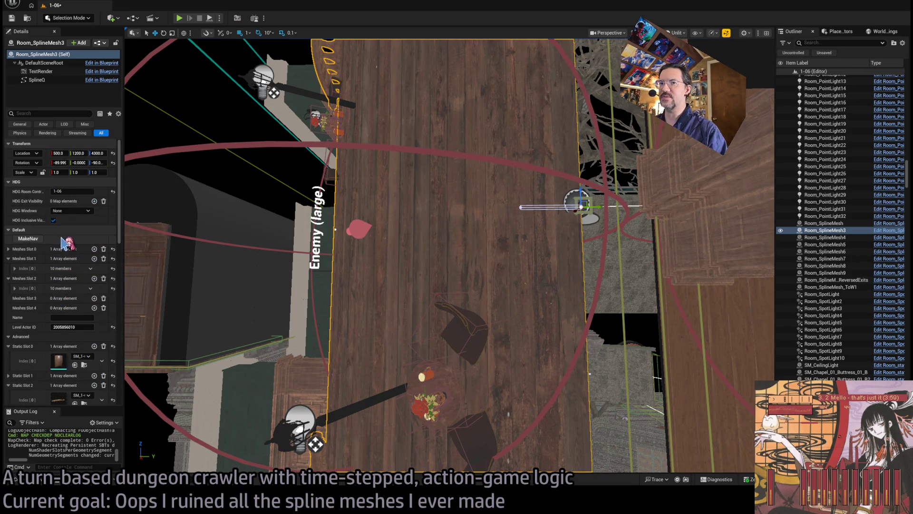
Step: Frame Room_SplineMesh3 and run TransferSplineData from its Details panel
scroll(38, 243, down, 15)
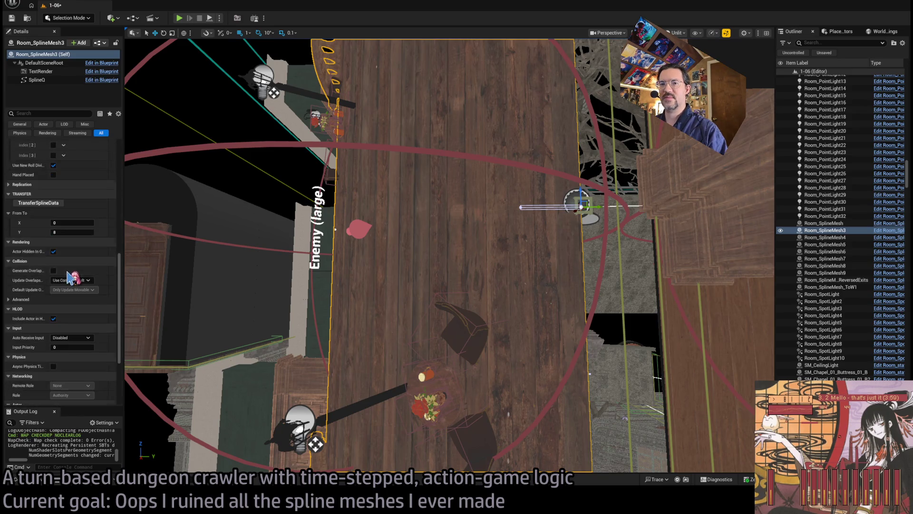
key(f)
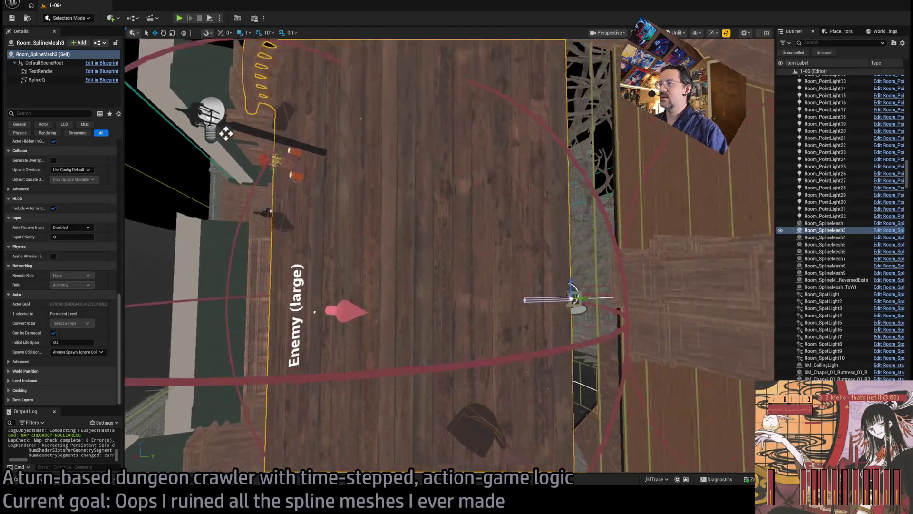
scroll(72, 310, up, 10)
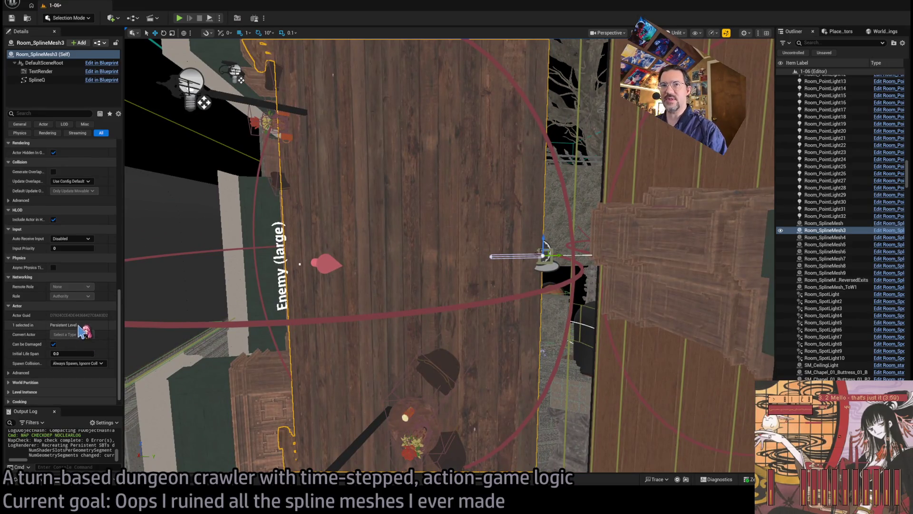
click(61, 297)
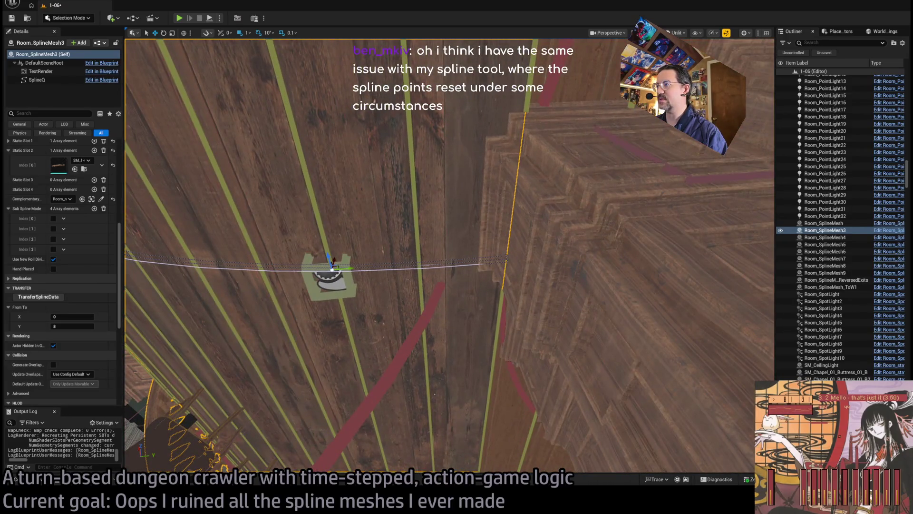
Step: Undo the last spline point move with Ctrl+Z and inspect another point's tangents
click(506, 258)
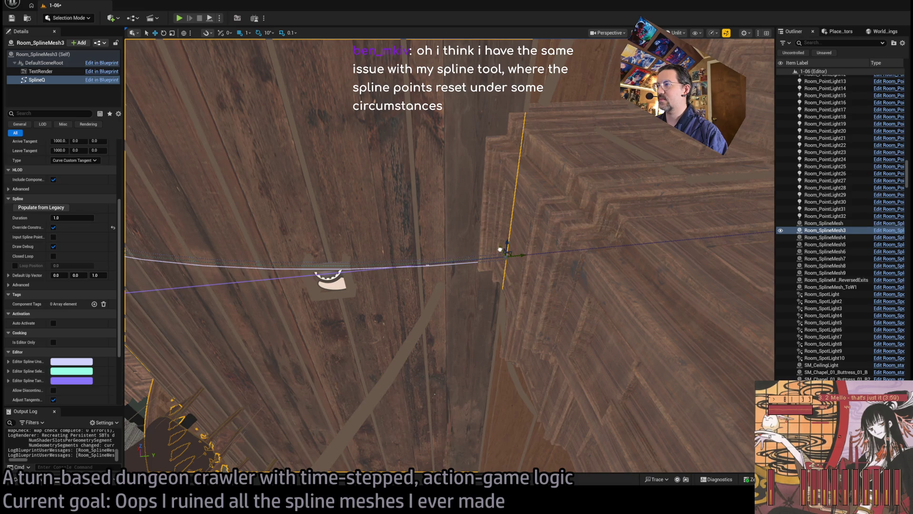
key(ctrl+z)
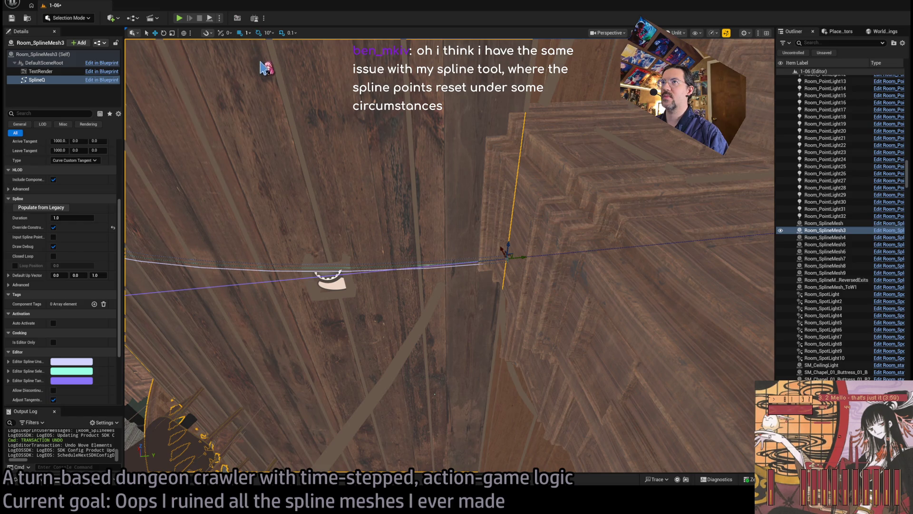
mouse_move(498, 248)
mouse_down()
mouse_move(480, 323)
mouse_move(504, 252)
mouse_move(526, 260)
mouse_move(504, 257)
mouse_move(495, 276)
mouse_up()
click(483, 280)
drag(370, 248, 591, 325)
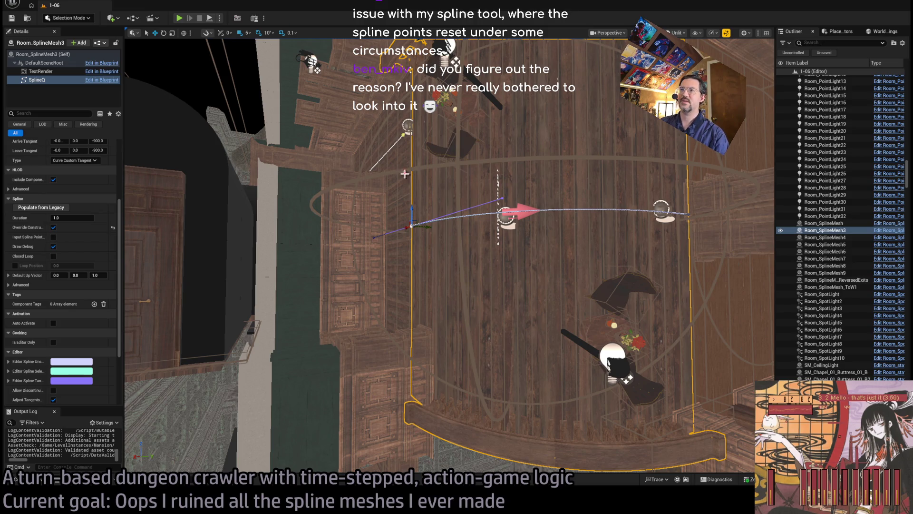
drag(392, 163, 413, 172)
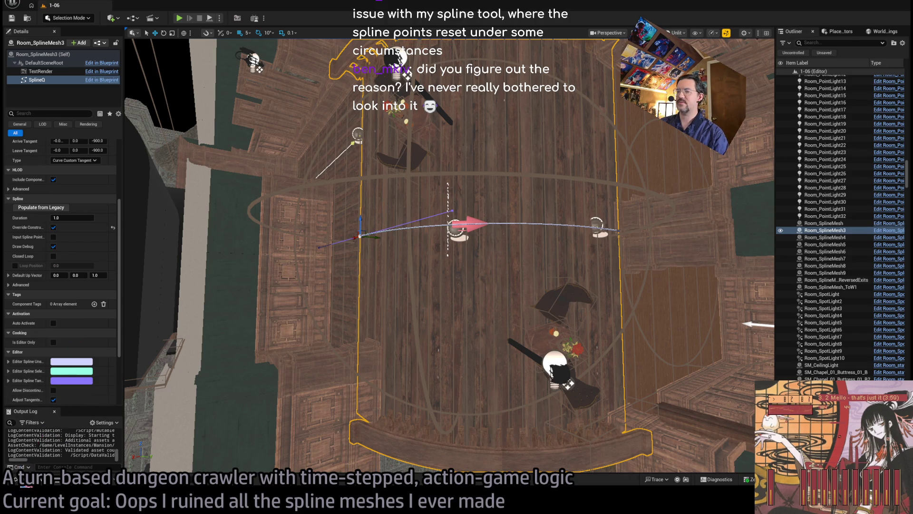
Step: Browse the Content Drawer to the Tilesets folder
click(24, 480)
scroll(43, 349, down, 3)
click(40, 343)
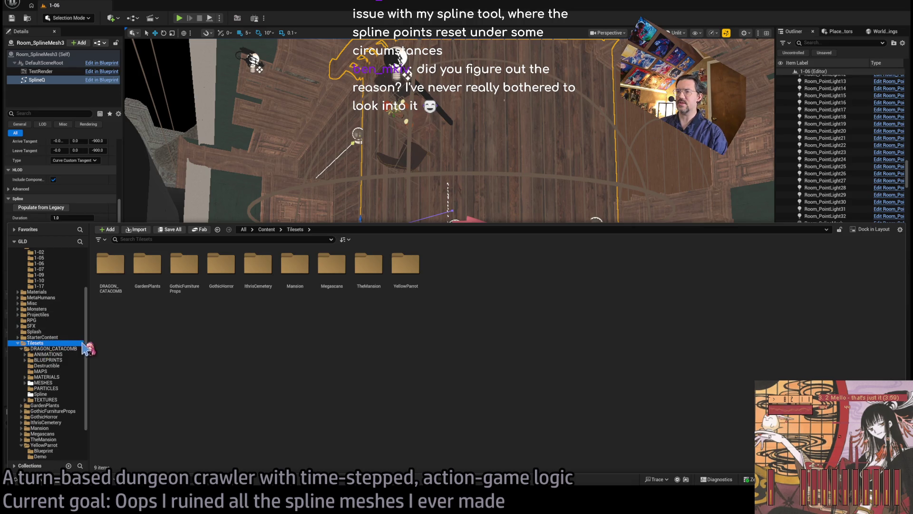
Step: Review the TransferSplineData graph nodes from Begin Transaction through the For Loop to the end
click(530, 187)
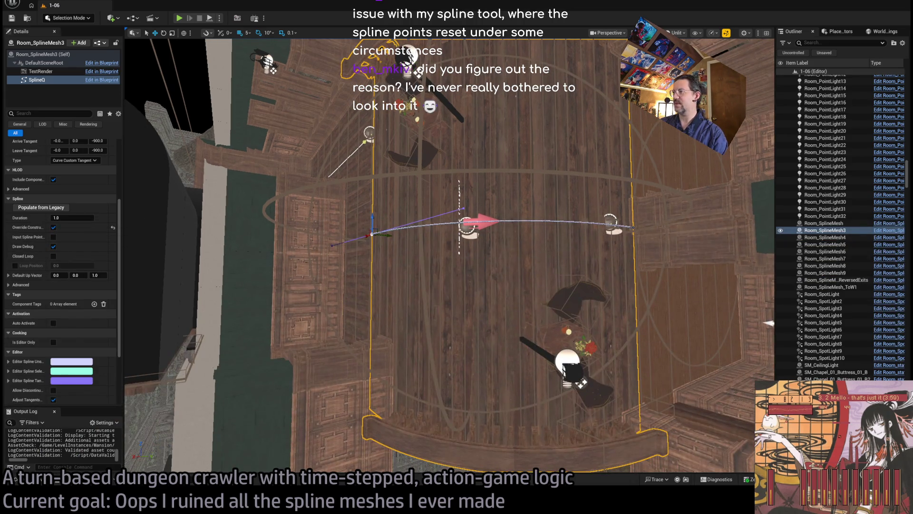
click(894, 230)
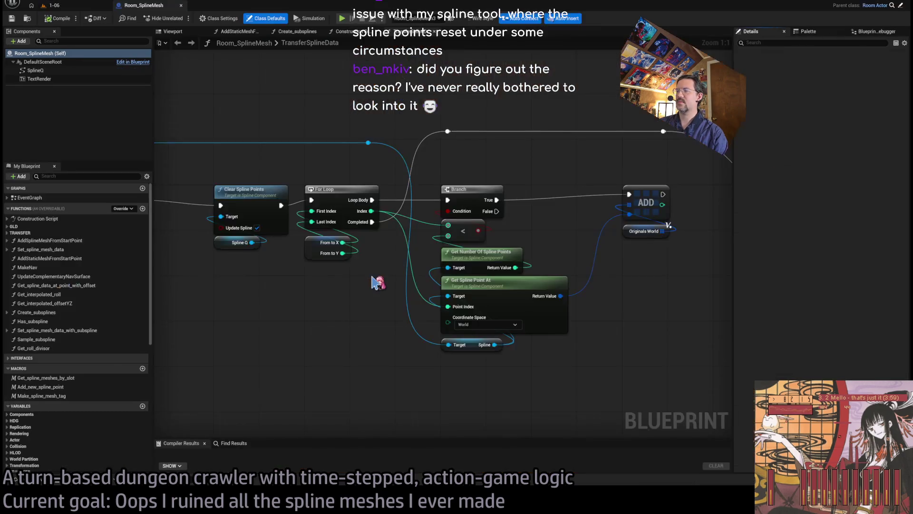
scroll(289, 277, up, 2)
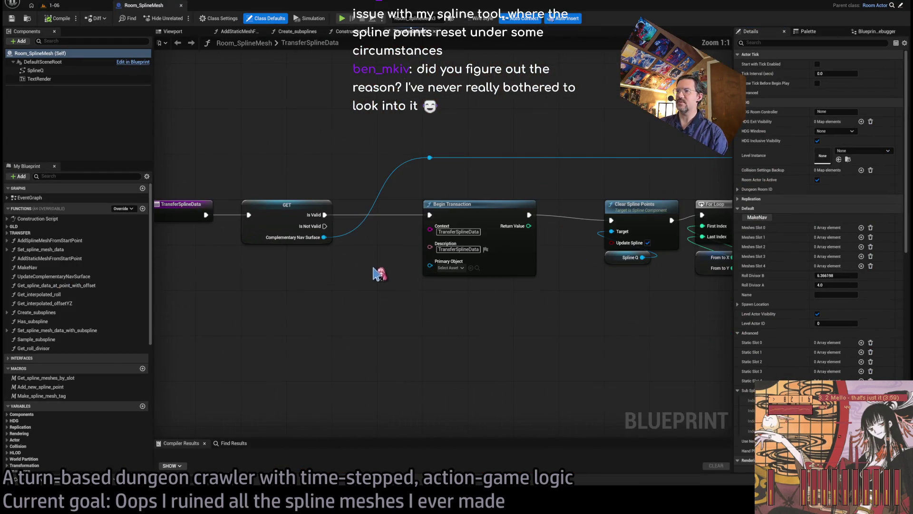
mouse_move(385, 128)
mouse_down()
mouse_move(538, 290)
mouse_move(551, 317)
mouse_up()
click(550, 317)
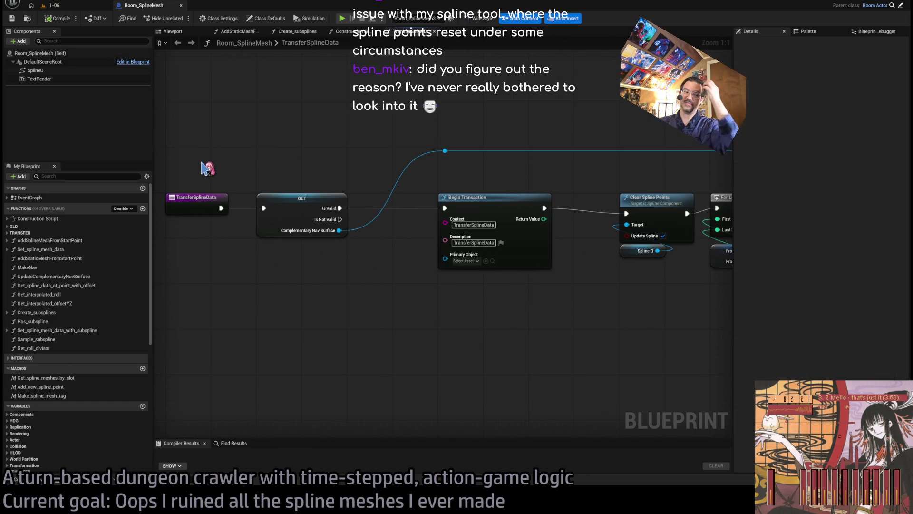
mouse_move(254, 159)
mouse_down()
mouse_move(215, 264)
mouse_move(362, 286)
mouse_up()
click(598, 326)
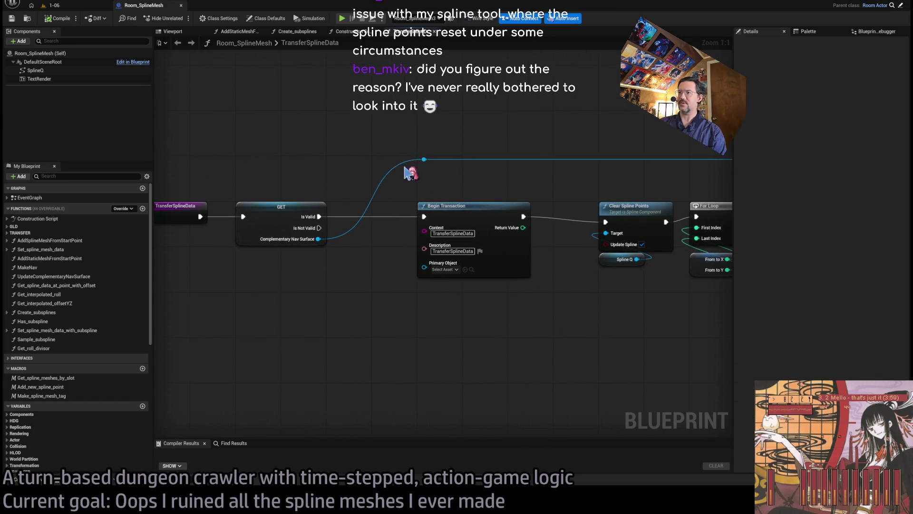
click(197, 208)
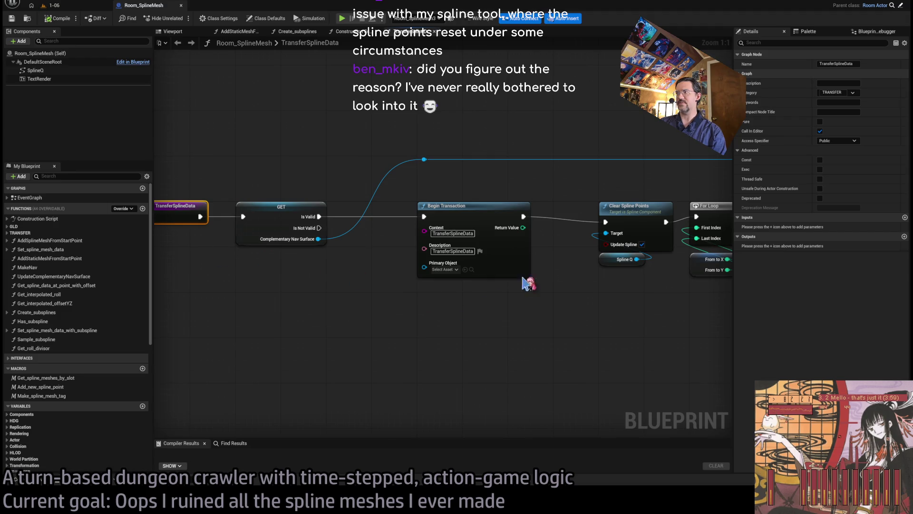
drag(518, 289, 400, 287)
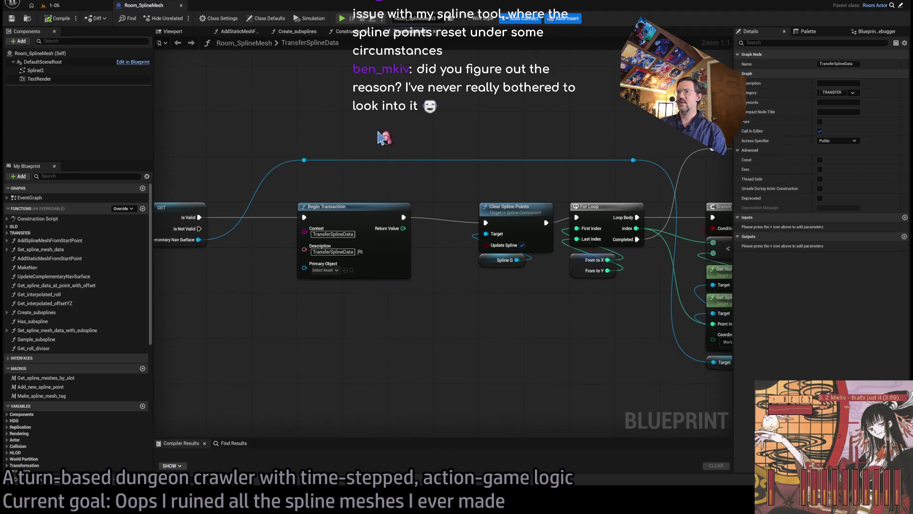
mouse_move(463, 338)
mouse_down()
mouse_move(520, 340)
mouse_move(271, 320)
mouse_move(222, 303)
mouse_move(465, 255)
mouse_move(88, 288)
mouse_up()
drag(465, 258, 446, 223)
click(425, 124)
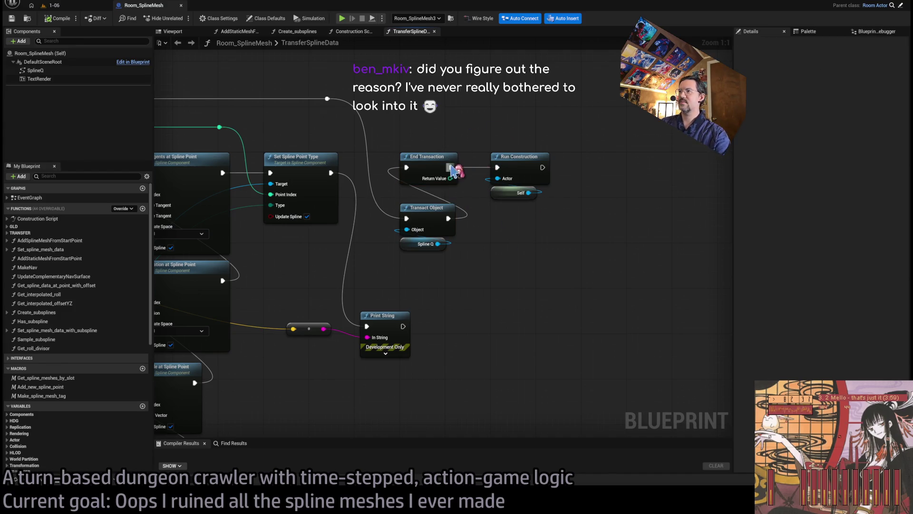
Step: Drag Run Construction further right, compile Room_SplineMesh, and return to level 1-06
mouse_move(519, 176)
mouse_down()
mouse_move(666, 167)
mouse_move(648, 164)
mouse_up()
click(434, 131)
click(58, 18)
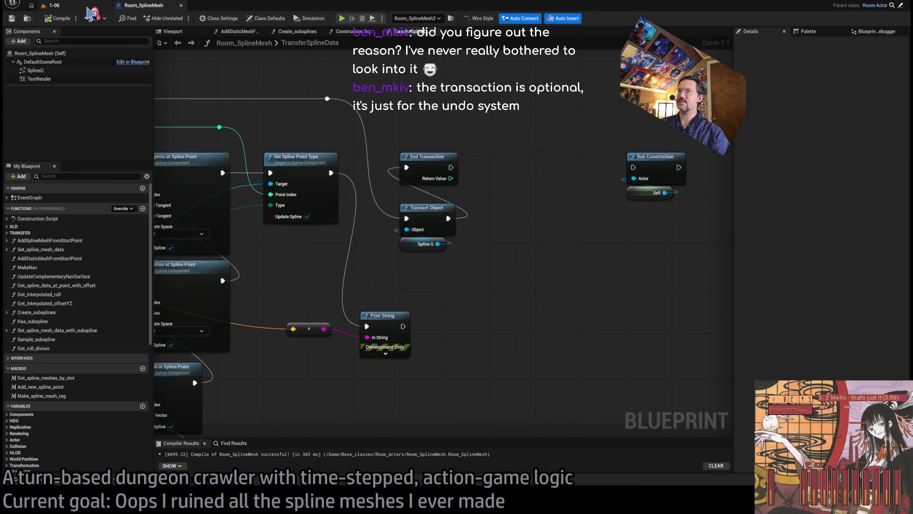
click(91, 6)
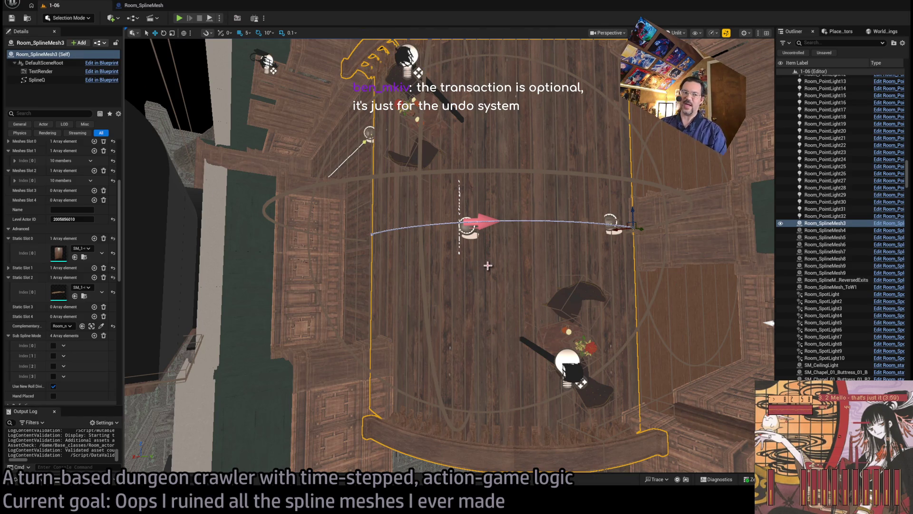
Step: Reselect Room_SplineMesh3 and fly along its wall and floor spline
click(654, 273)
click(510, 264)
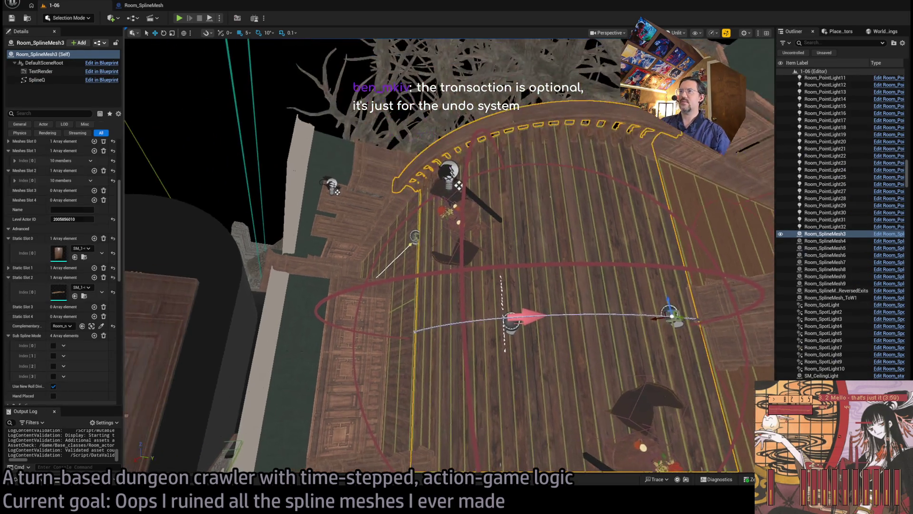
key(w)
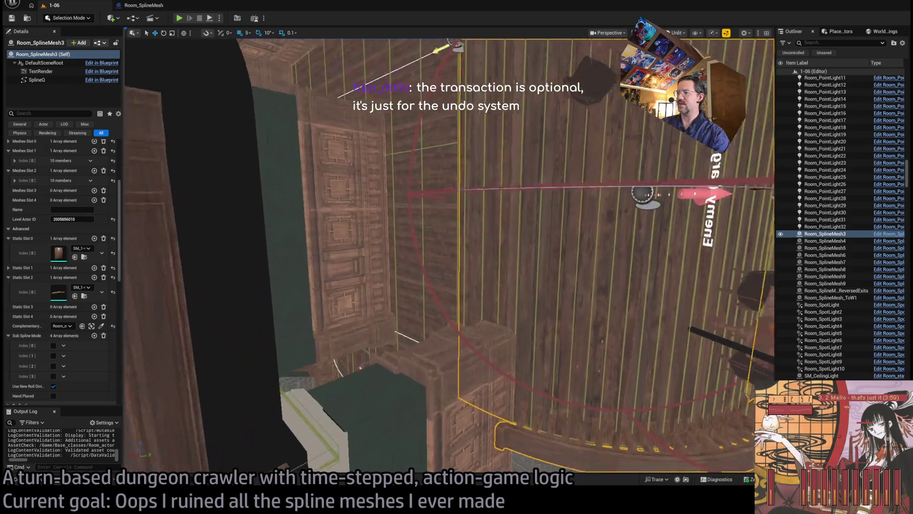
key(s)
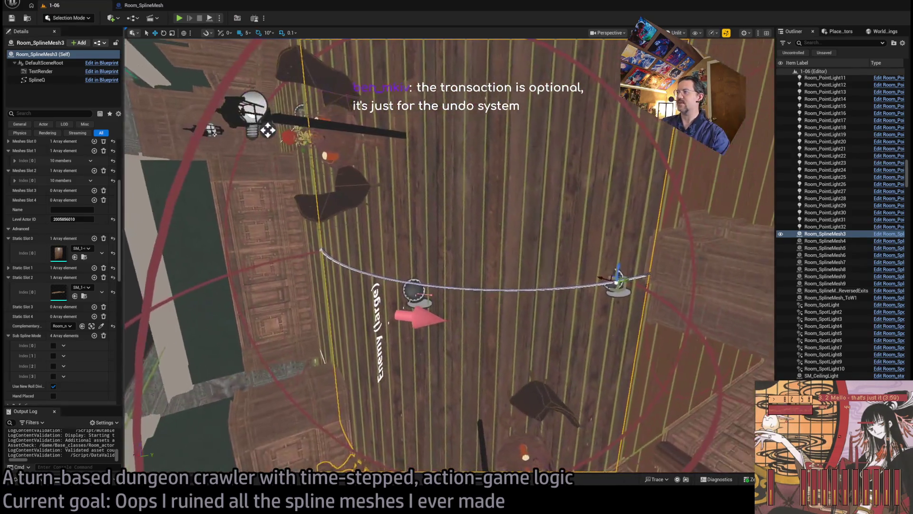
key(w)
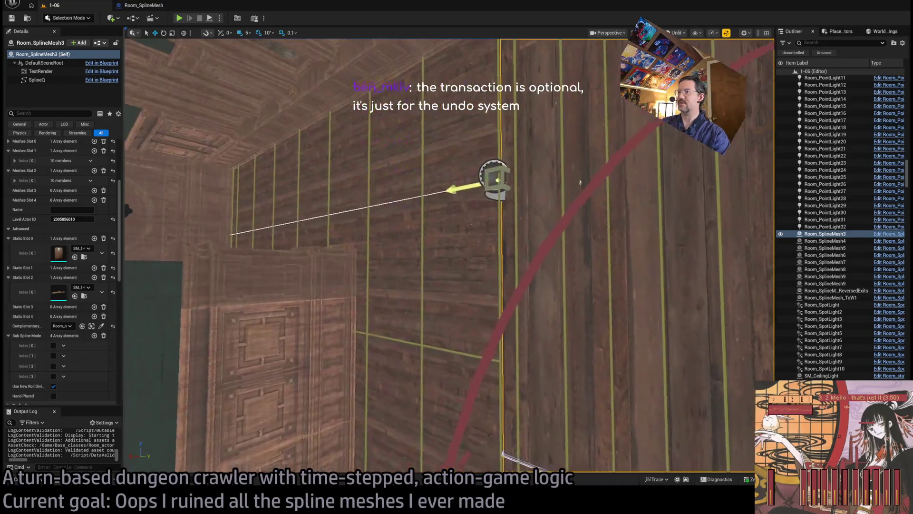
key(d)
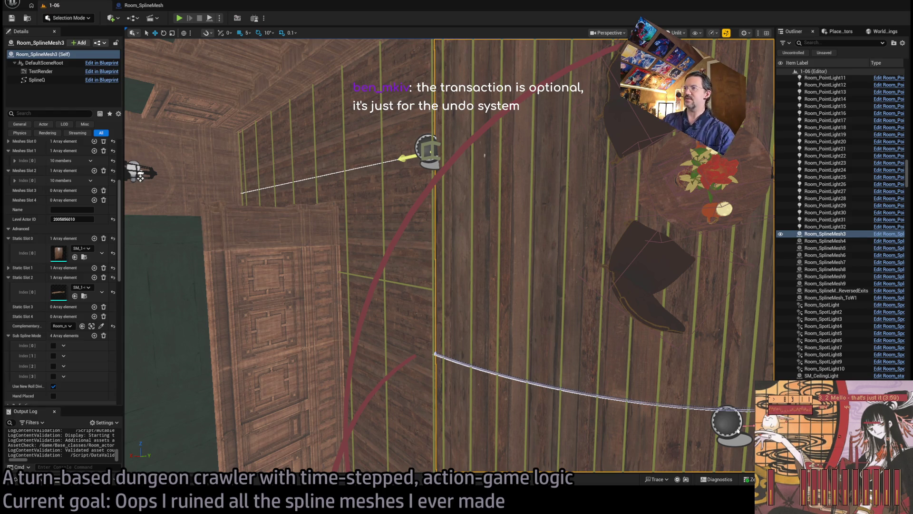
Step: Fly toward the doorway stairs and select the arched doorway mesh Room_SplineMesh4
key(s)
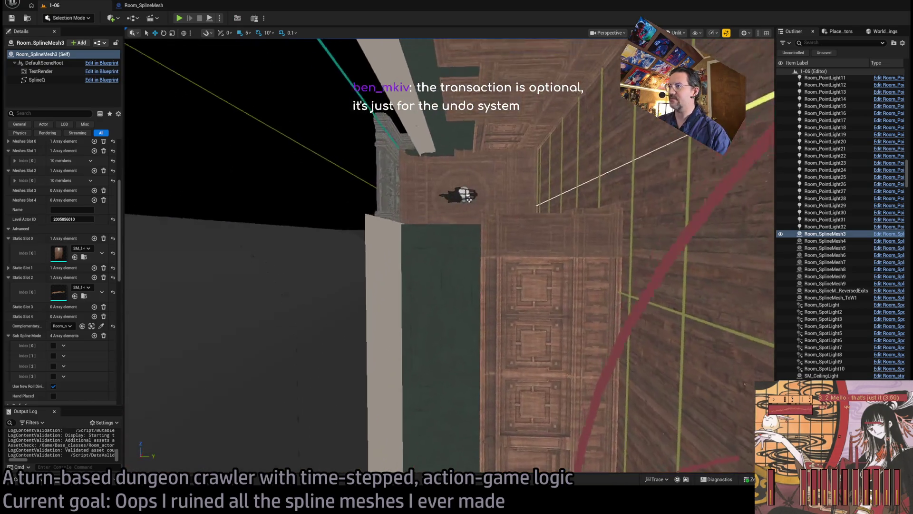
key(w)
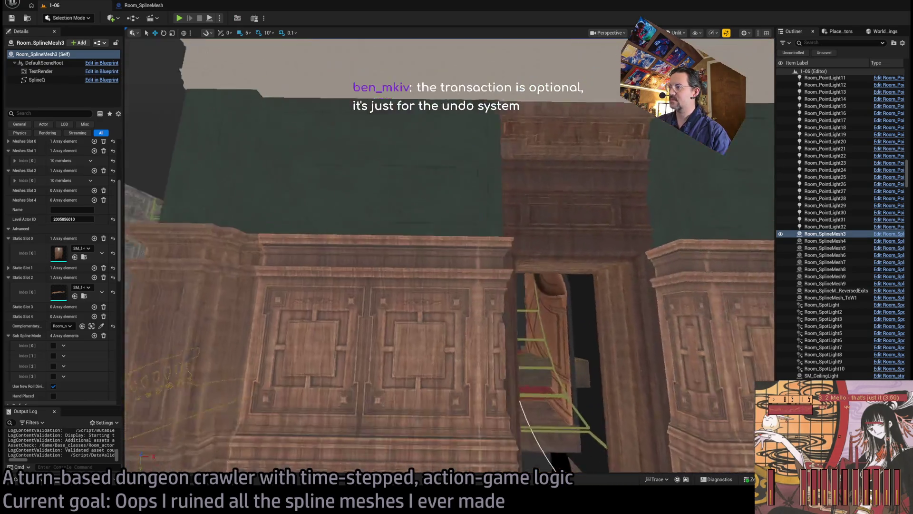
key(w)
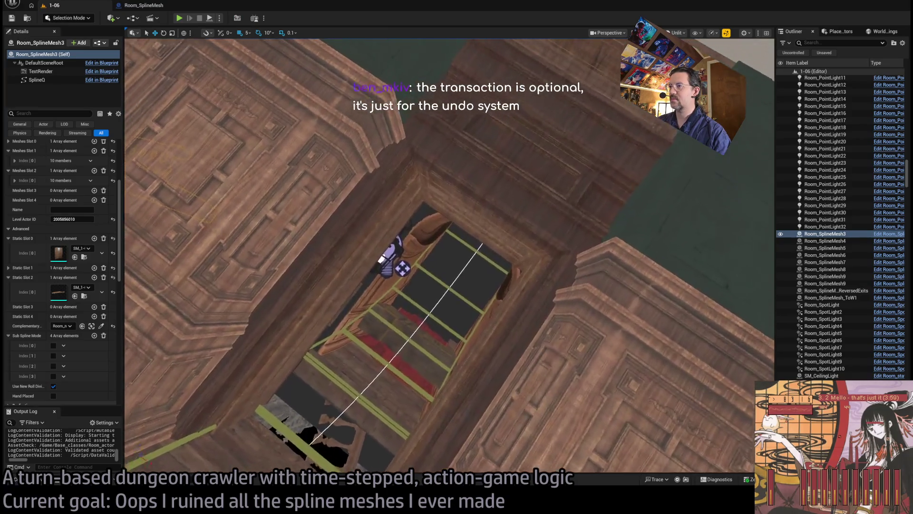
key(w)
click(489, 264)
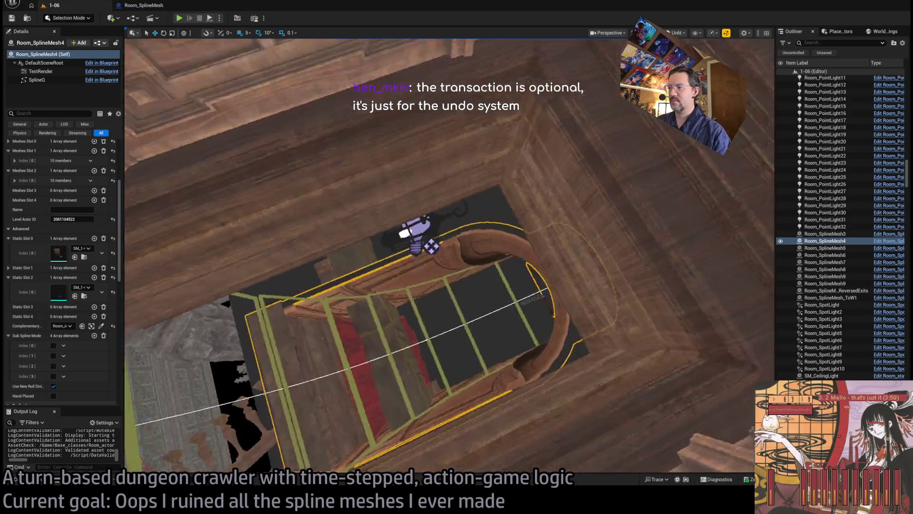
Step: Run TransferSplineData on Room_SplineMesh4 to rebuild its floor and wall pieces, then inspect the result
key(w)
key(w)
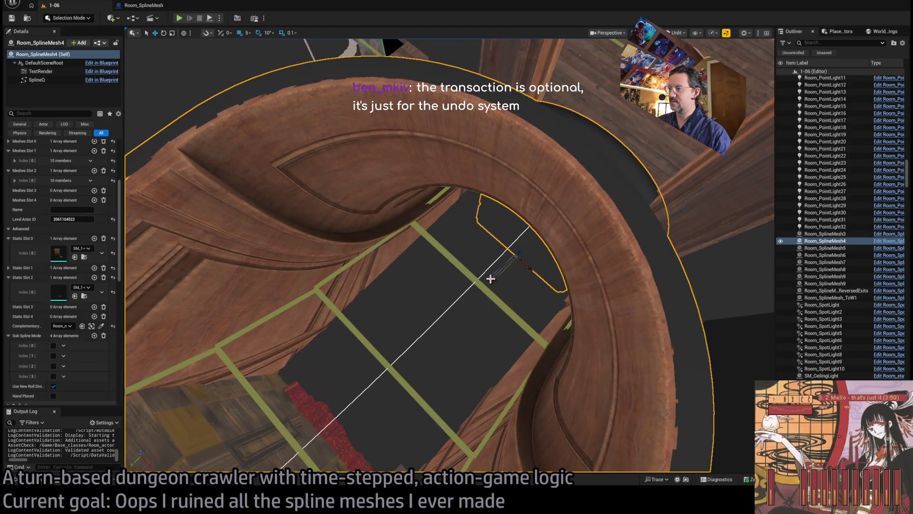
click(491, 279)
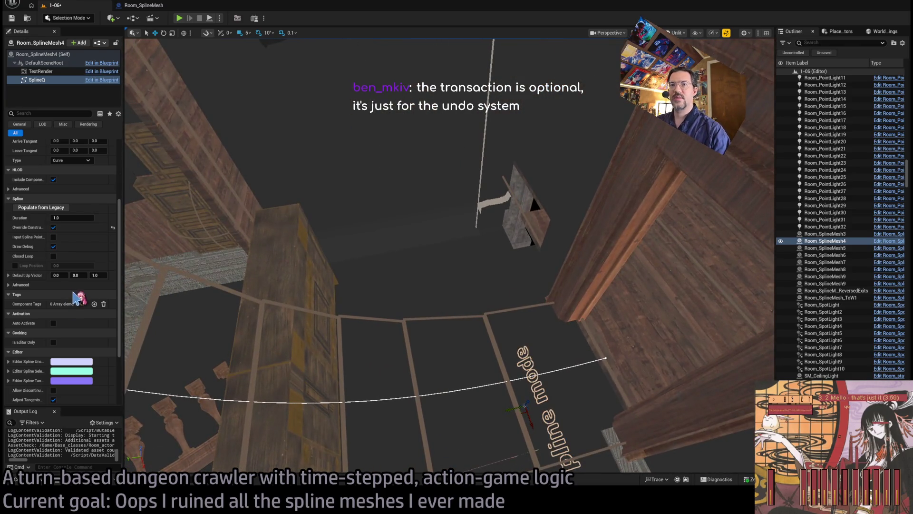
scroll(74, 297, up, 3)
click(15, 54)
scroll(64, 271, down, 5)
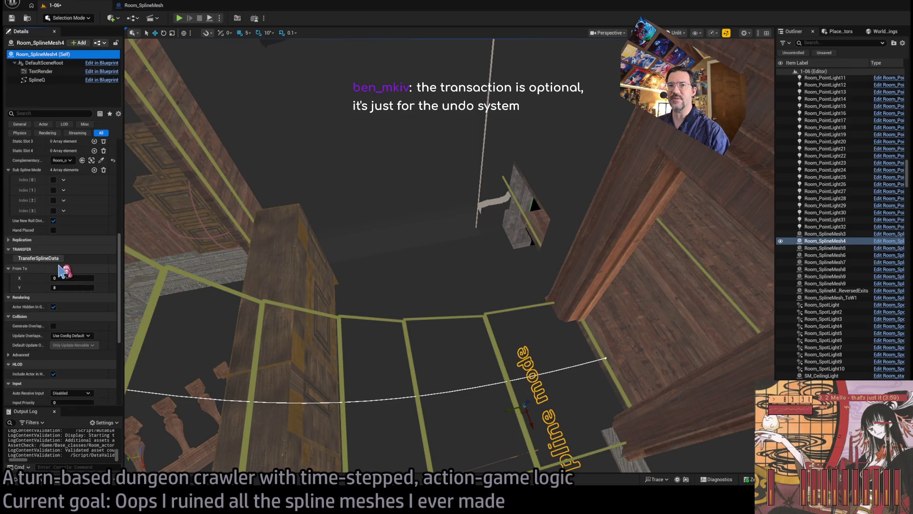
click(38, 258)
mouse_move(449, 257)
mouse_down()
mouse_move(430, 266)
mouse_move(442, 248)
mouse_move(464, 257)
mouse_move(482, 224)
mouse_move(462, 248)
mouse_up()
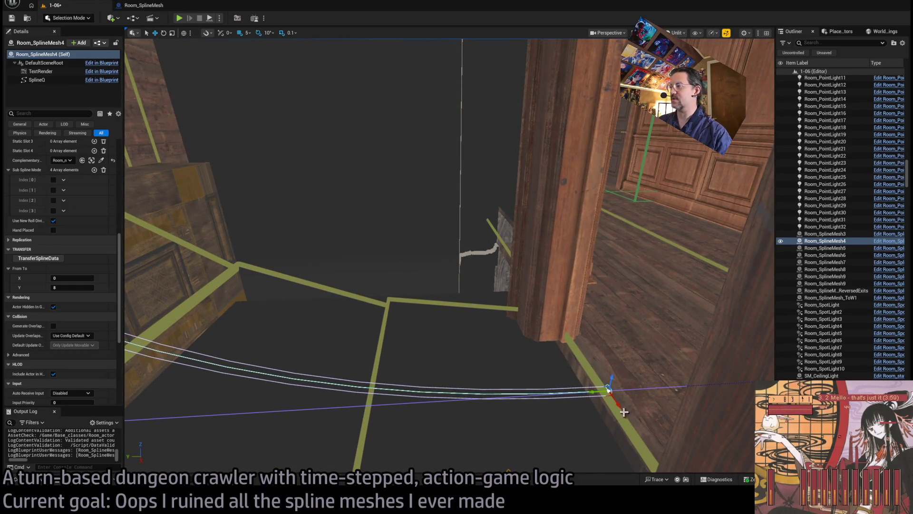
click(609, 391)
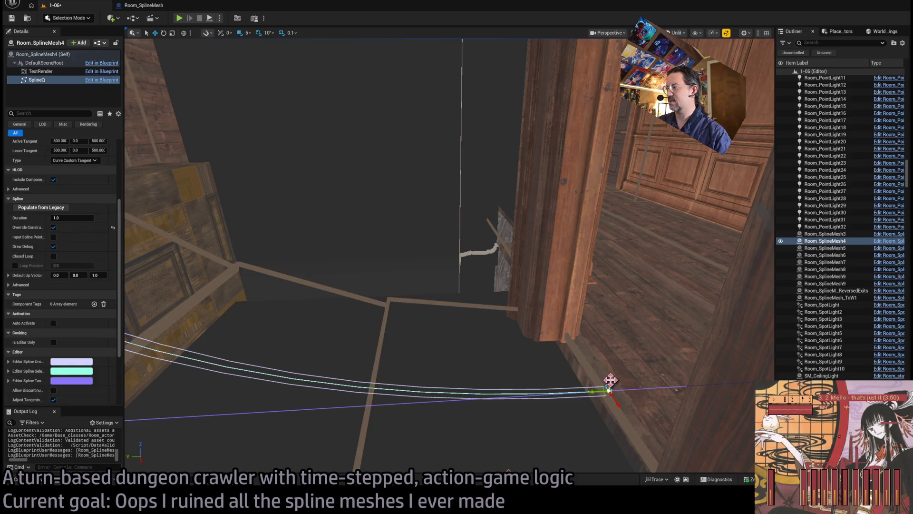
Step: Inspect Room_SplineMesh4's spline end point at the red-carpet room for gaps
key(f)
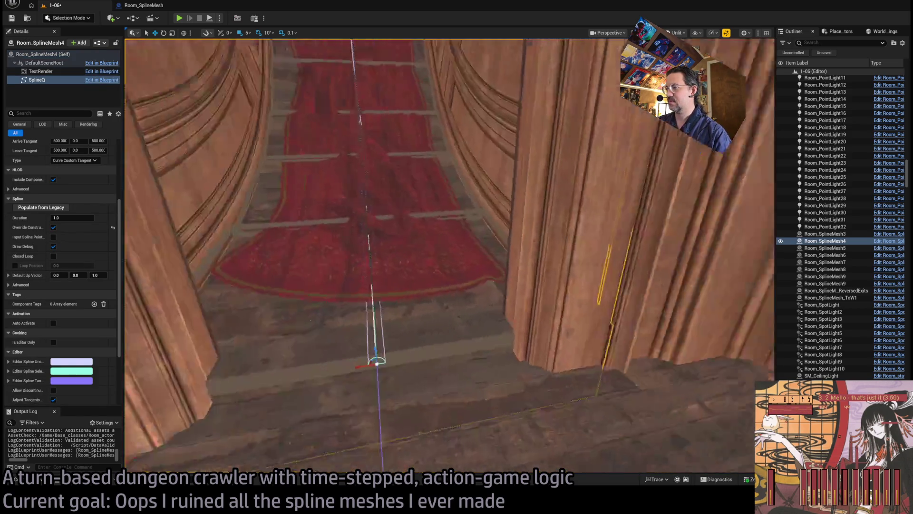
mouse_move(555, 264)
mouse_down()
mouse_move(522, 244)
mouse_move(526, 269)
mouse_move(470, 225)
mouse_move(497, 342)
mouse_move(699, 369)
mouse_move(469, 285)
mouse_move(530, 326)
mouse_up()
click(516, 335)
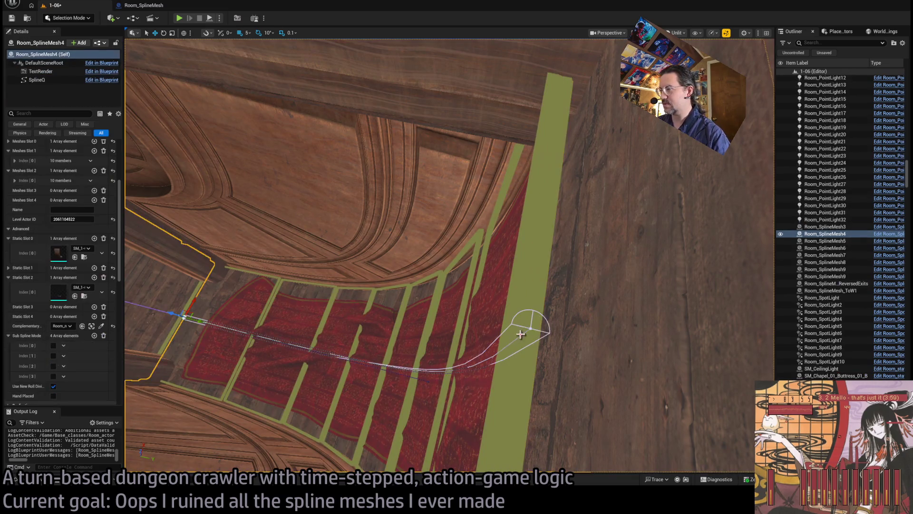
click(528, 328)
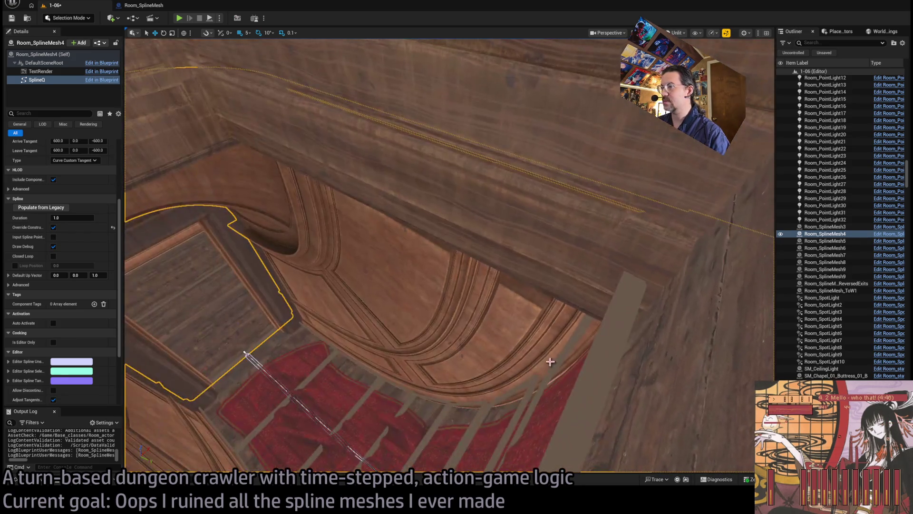
Step: Save the level and select Room_SplineMesh5's wooden wall
key(ctrl+s)
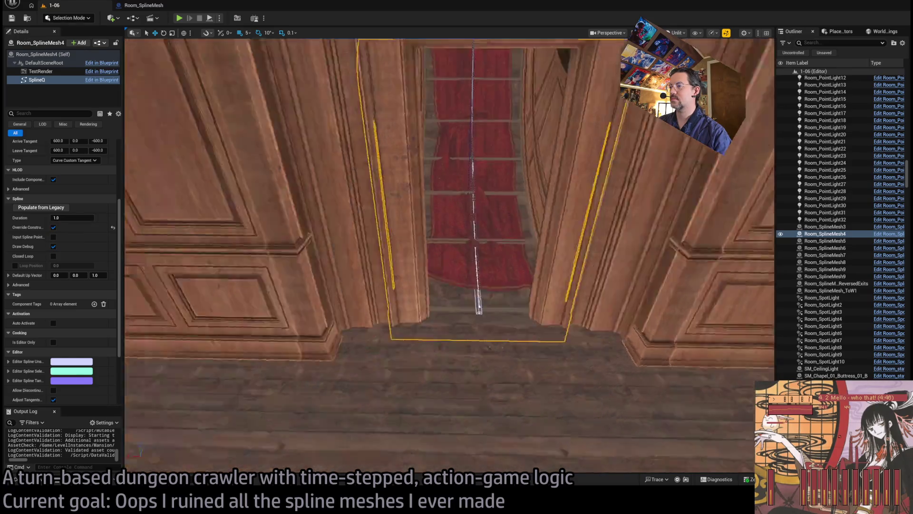
key(f)
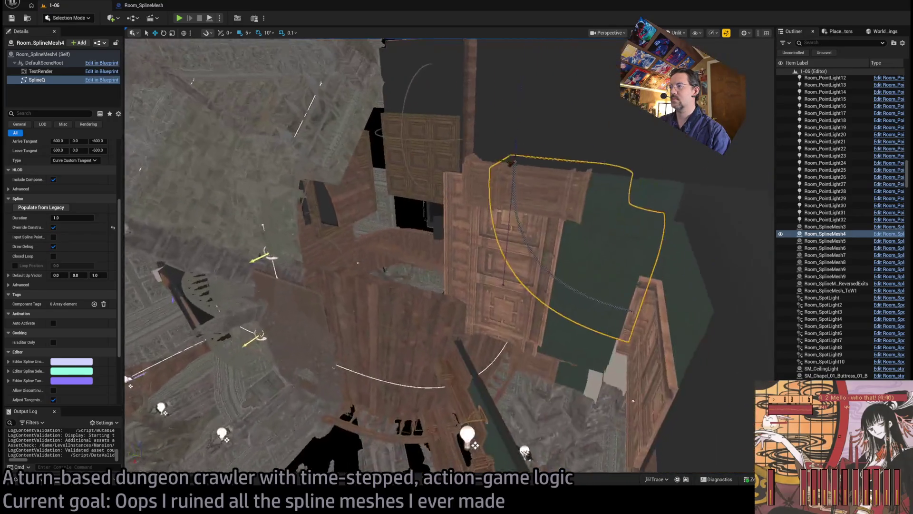
click(402, 258)
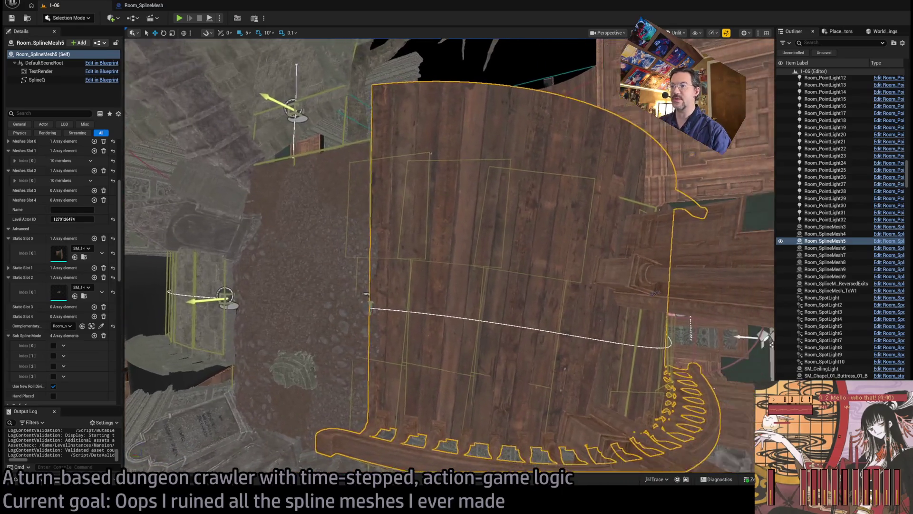
Step: Zoom in on the wooden wall and select the Room_SplineMesh5 actor
scroll(45, 292, down, 5)
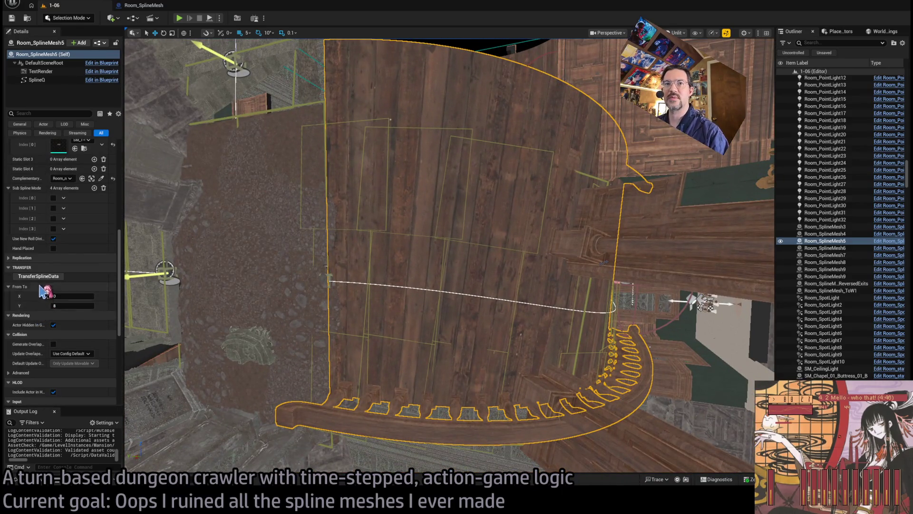
scroll(42, 292, up, 5)
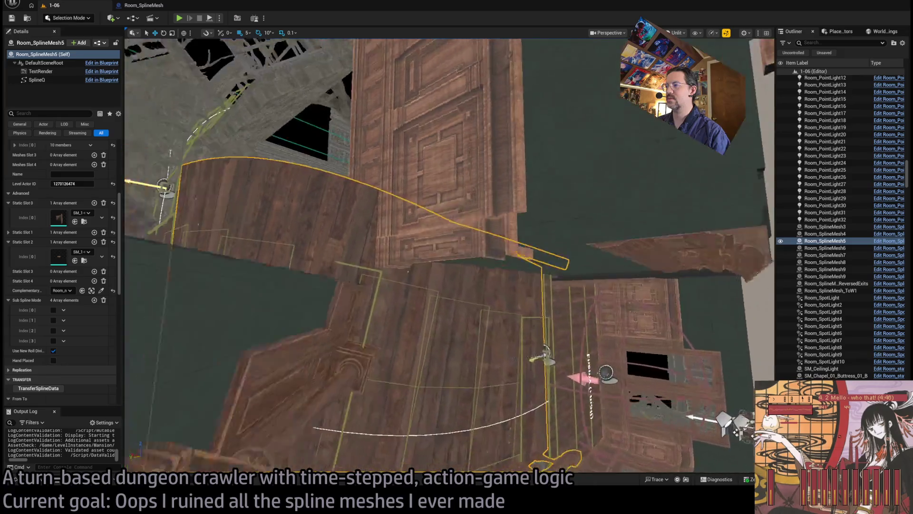
scroll(450, 255, up, 3)
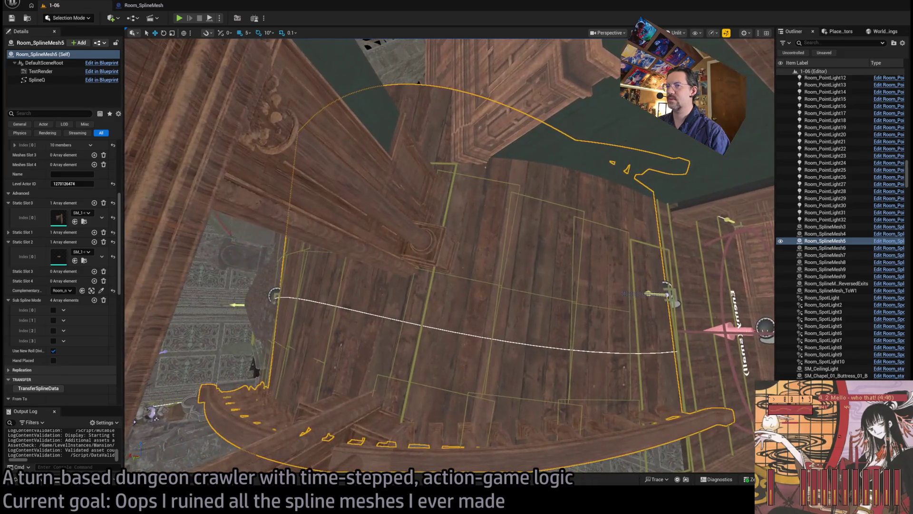
scroll(450, 255, up, 5)
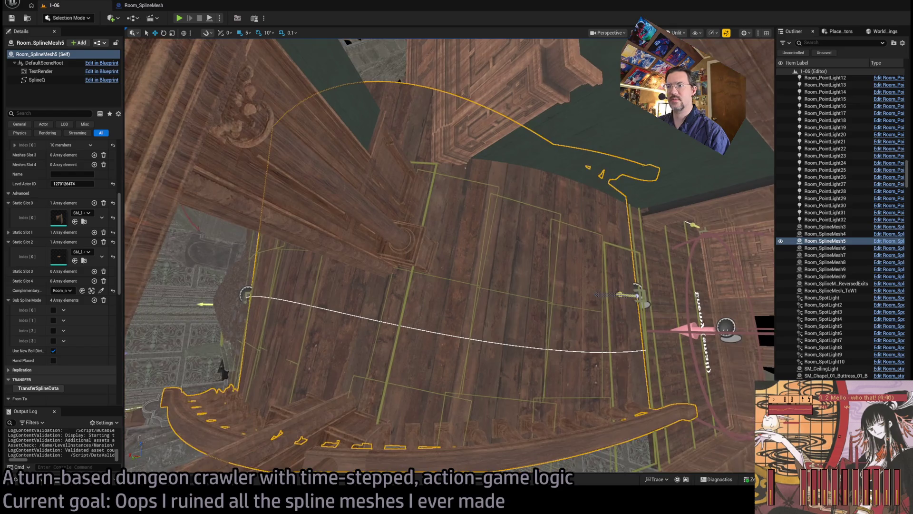
scroll(449, 255, down, 5)
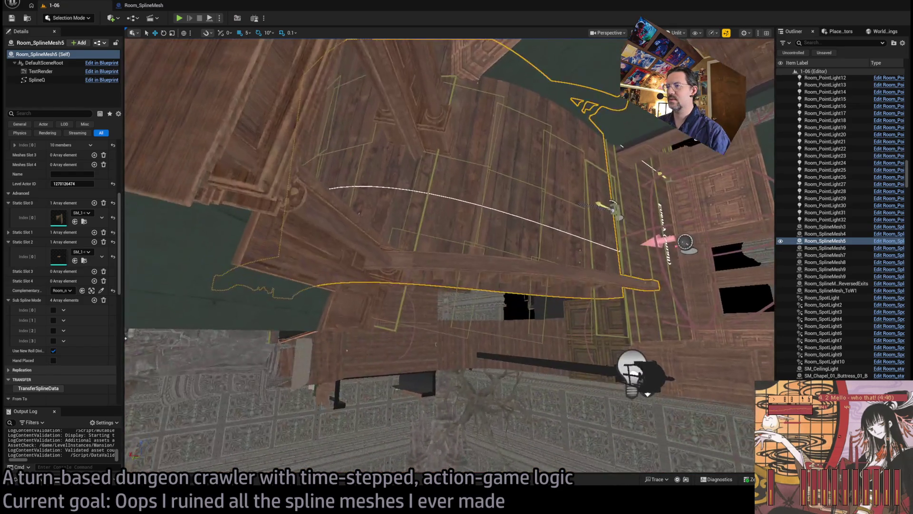
scroll(449, 255, up, 6)
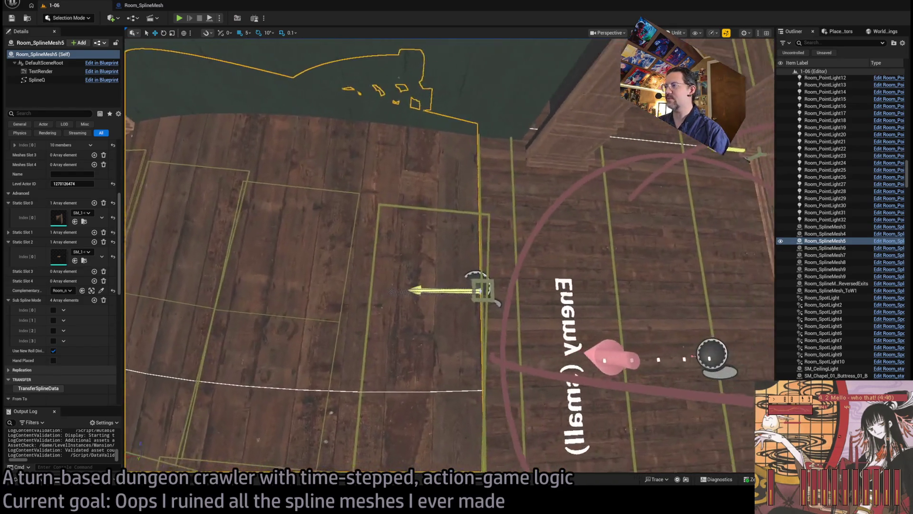
scroll(450, 256, up, 3)
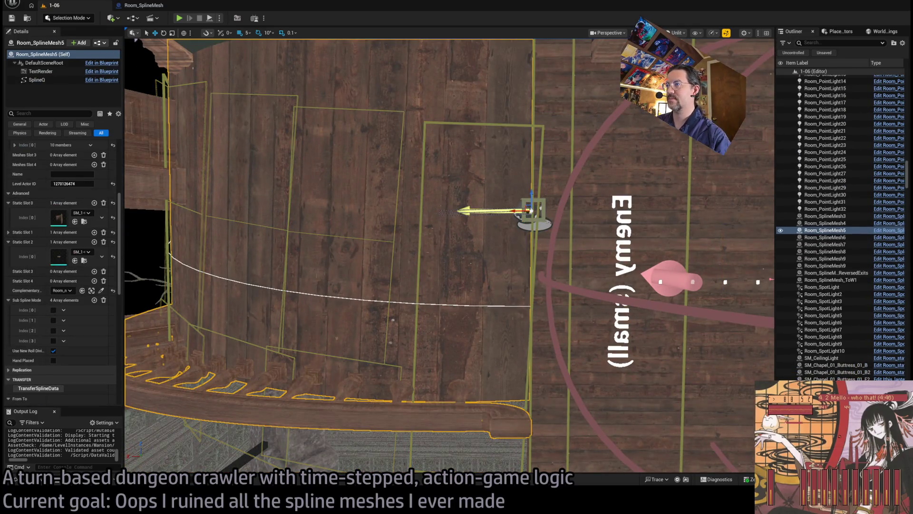
click(453, 217)
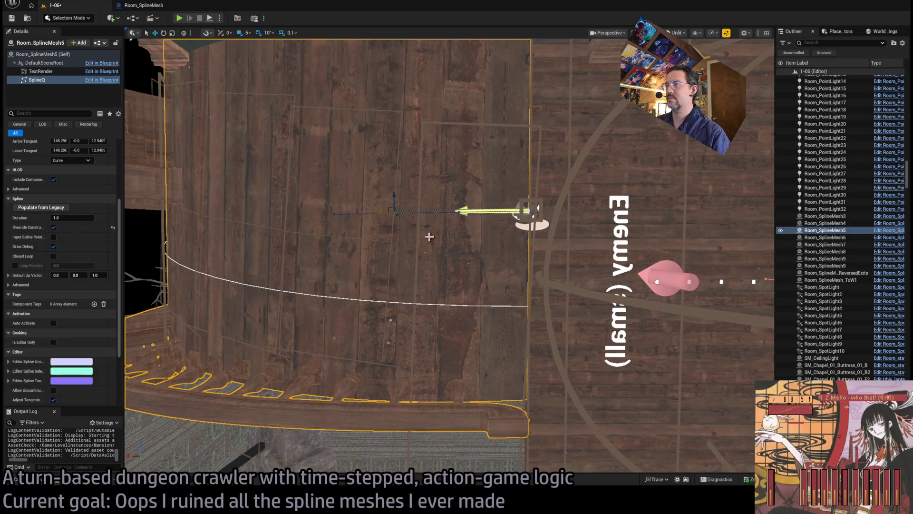
click(465, 259)
Step: Run TransferSplineData on Room_SplineMesh5, then reselect the wall and its spline component
scroll(66, 309, down, 5)
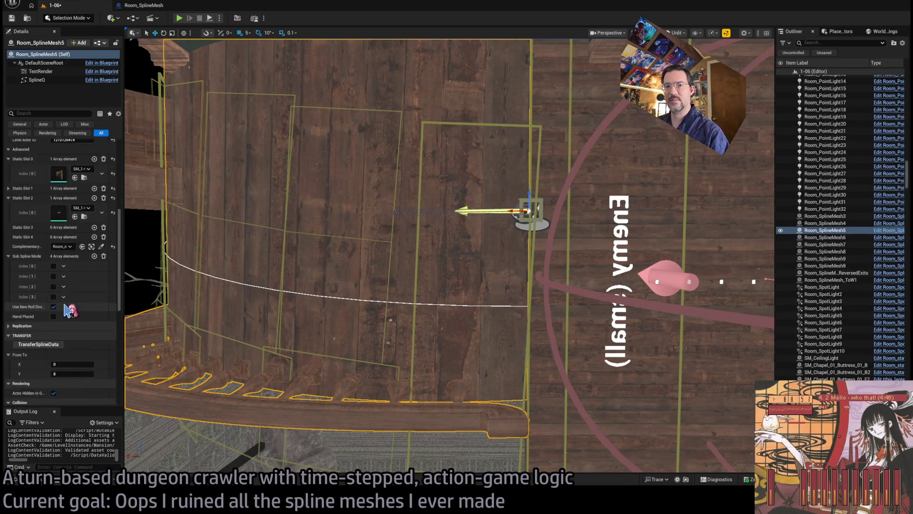
click(52, 298)
scroll(449, 296, up, 3)
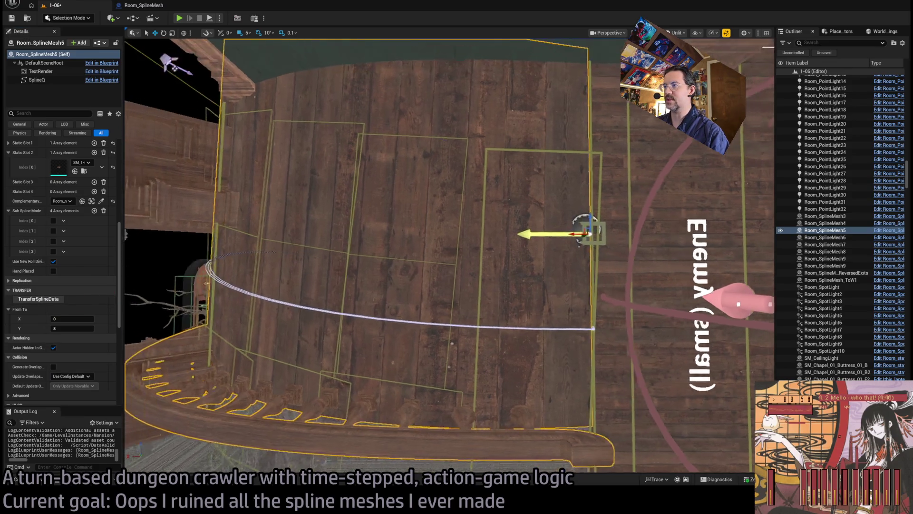
click(602, 334)
click(572, 320)
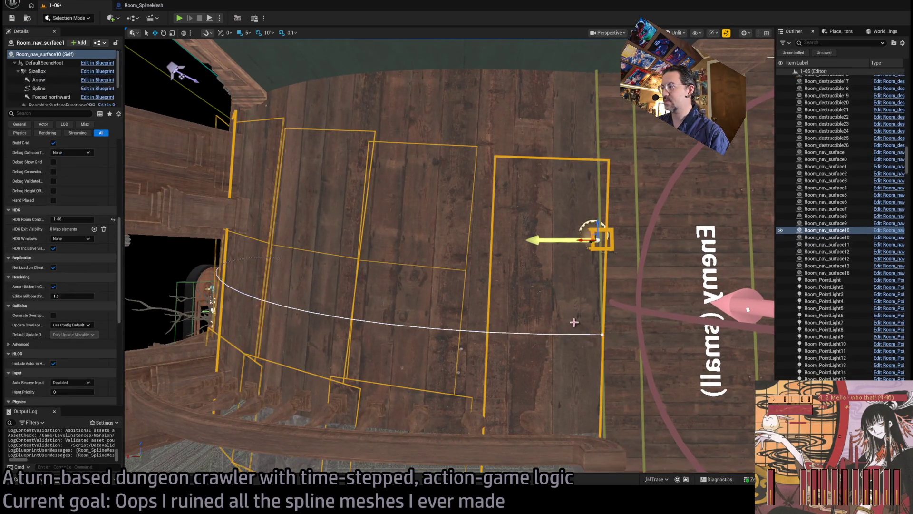
click(599, 333)
mouse_move(600, 333)
mouse_down()
mouse_move(561, 328)
mouse_move(523, 304)
mouse_move(547, 314)
mouse_move(523, 309)
mouse_move(504, 333)
mouse_move(517, 336)
mouse_move(481, 322)
mouse_up()
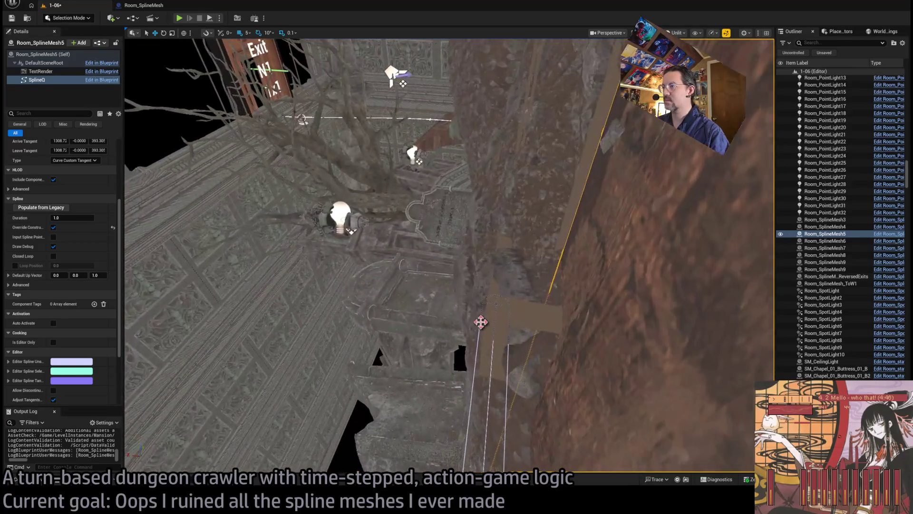
Step: In the TransferSplineData graph, wire End Transaction's exec output into Run Construction
click(500, 303)
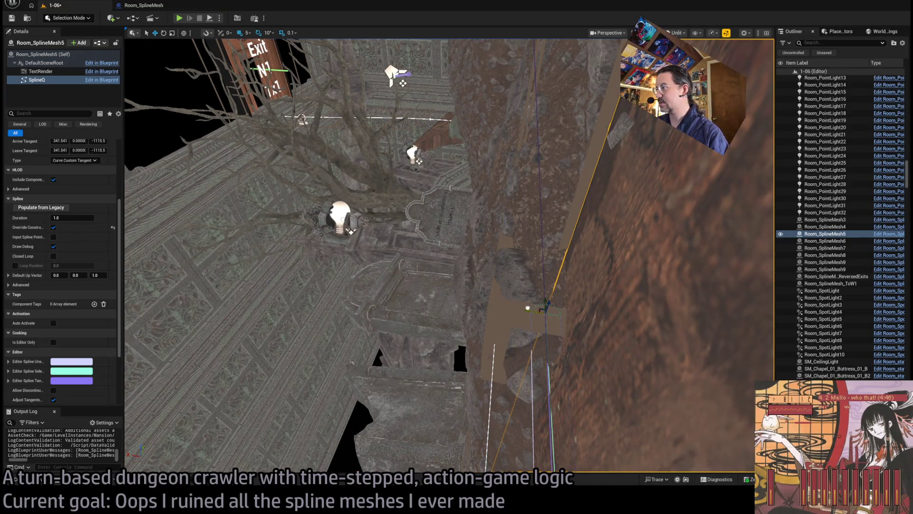
mouse_move(543, 333)
mouse_down()
mouse_move(514, 314)
mouse_move(455, 310)
mouse_up()
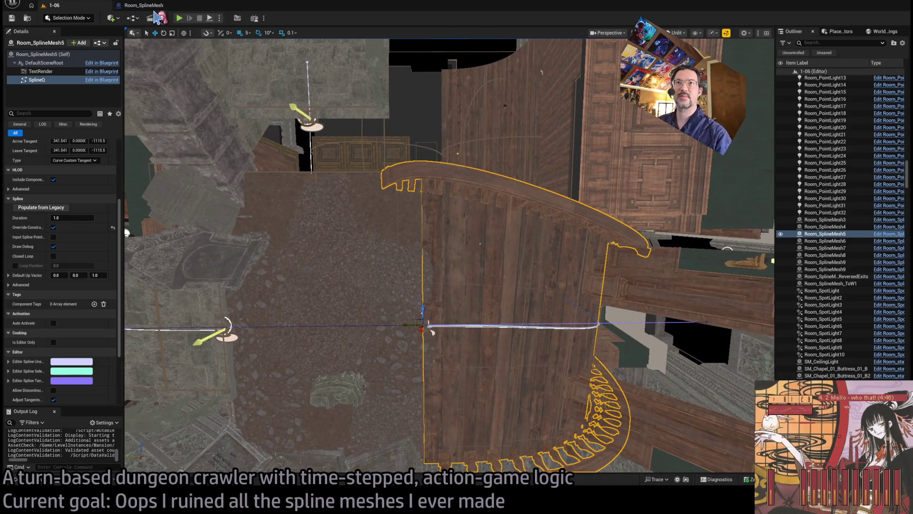
key(ctrl+e)
drag(494, 165, 677, 165)
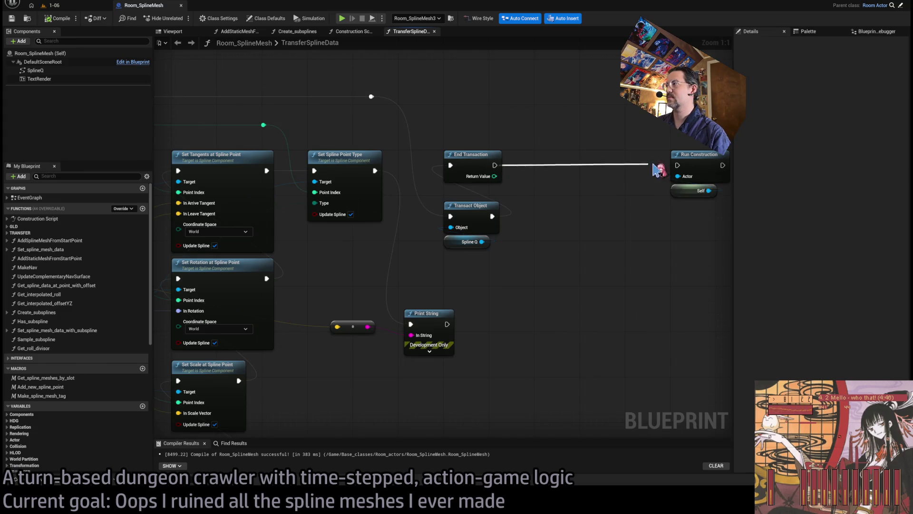
Step: Compile the Room_SplineMesh Blueprint, return to level 1-06 and select Room_SplineMesh8
click(59, 18)
click(54, 6)
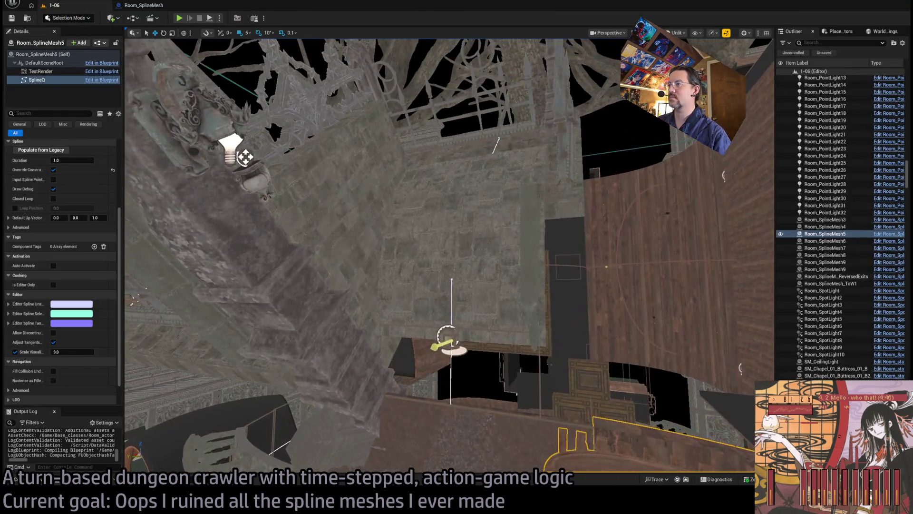
click(515, 295)
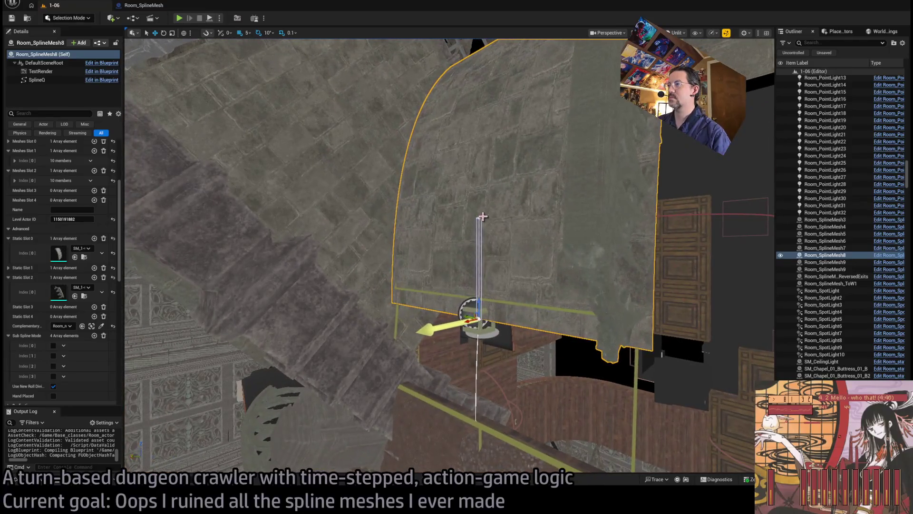
Step: Run TransferSplineData on Room_SplineMesh8 to rebuild the wall along its spline
click(480, 218)
click(479, 203)
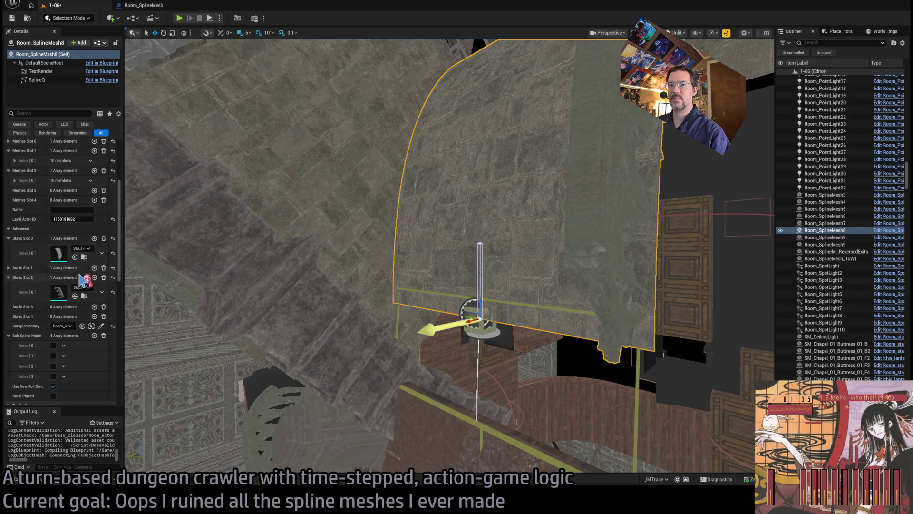
scroll(81, 295, up, 5)
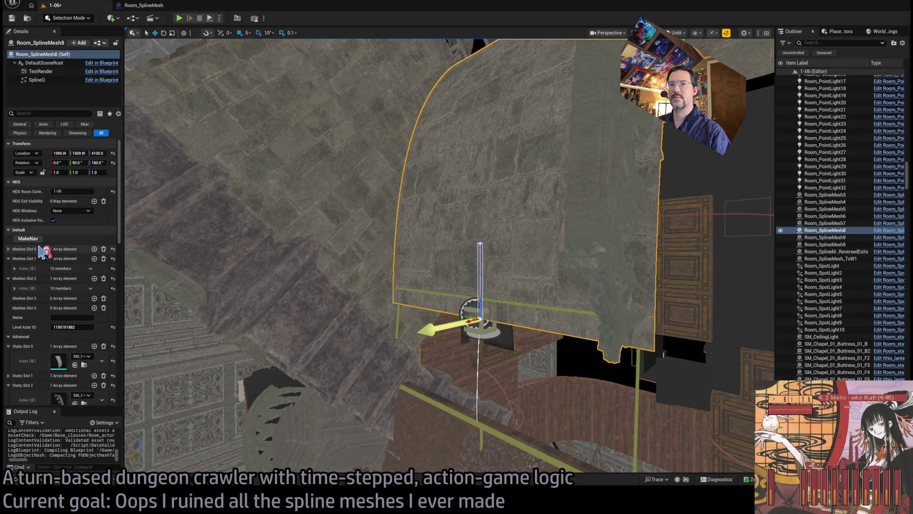
scroll(41, 252, down, 9)
click(38, 338)
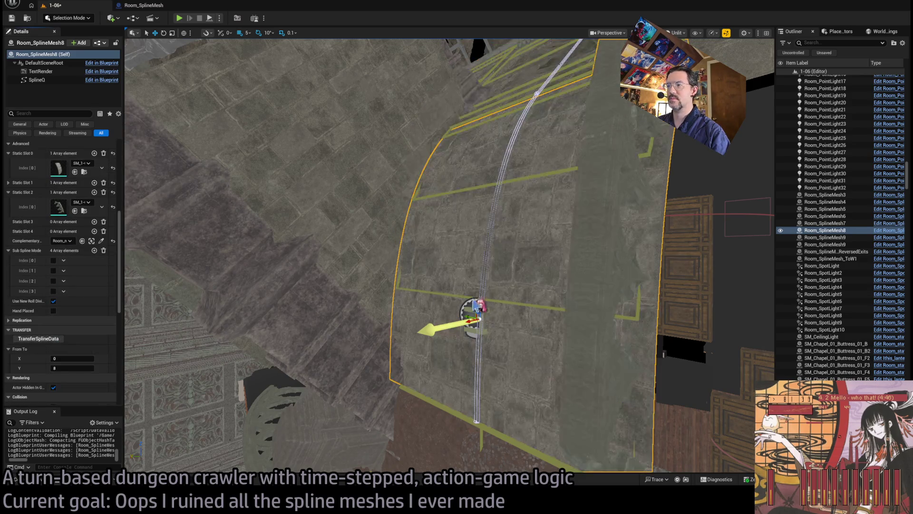
Step: Select the spline point at the wall's base and focus the view on it
drag(454, 307, 453, 285)
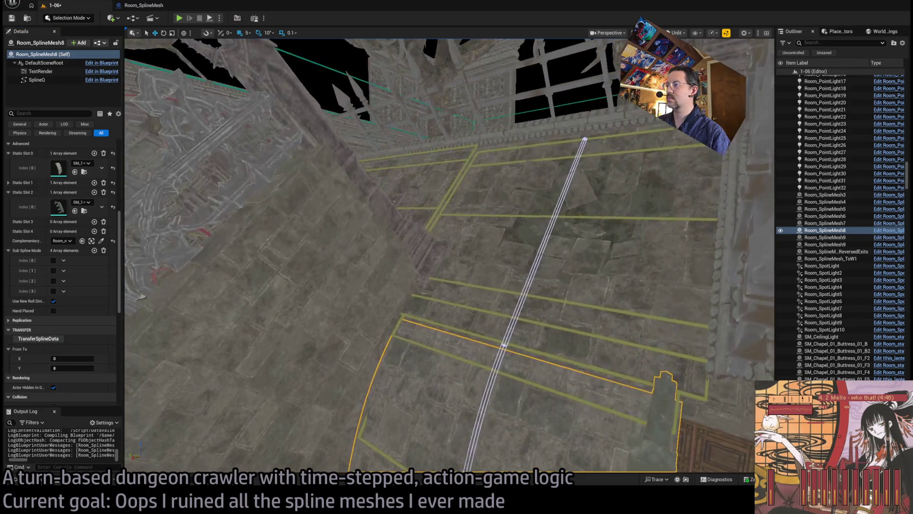
click(586, 139)
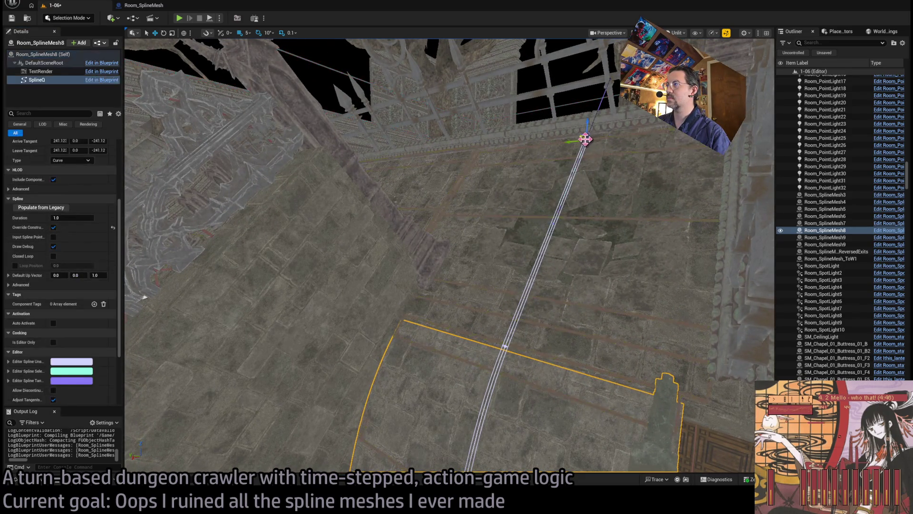
click(605, 150)
drag(605, 151, 605, 150)
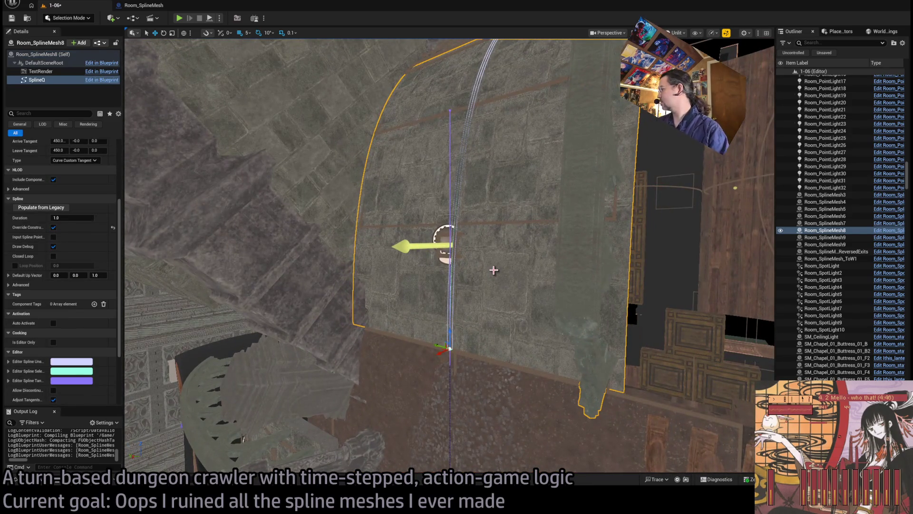
key(f)
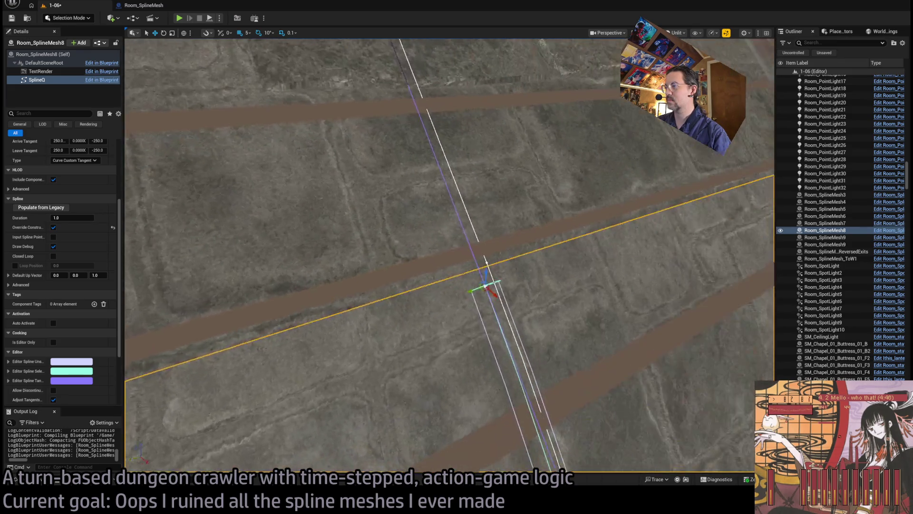
Step: Undo the last three spline point moves on Room_SplineMesh8
scroll(603, 357, up, 3)
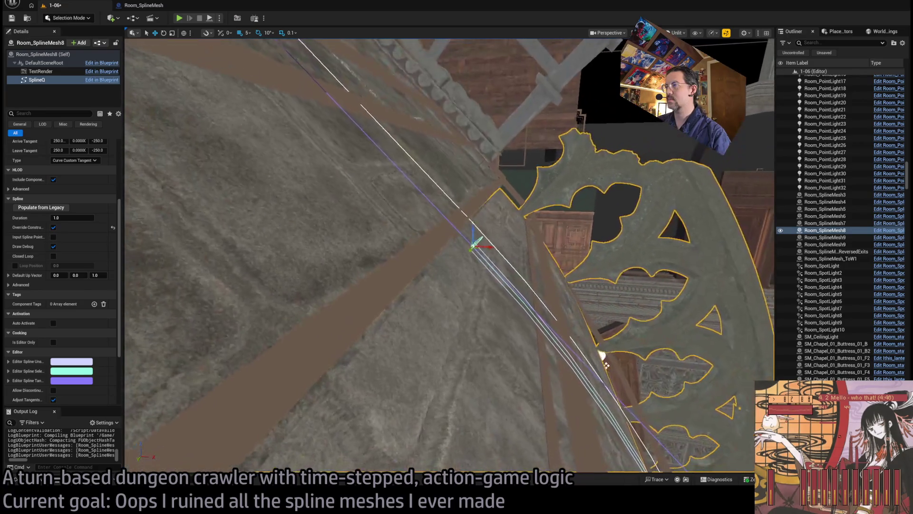
key(ctrl+z)
mouse_move(591, 370)
mouse_down()
mouse_move(571, 347)
mouse_move(577, 336)
mouse_move(571, 363)
mouse_move(460, 250)
mouse_up()
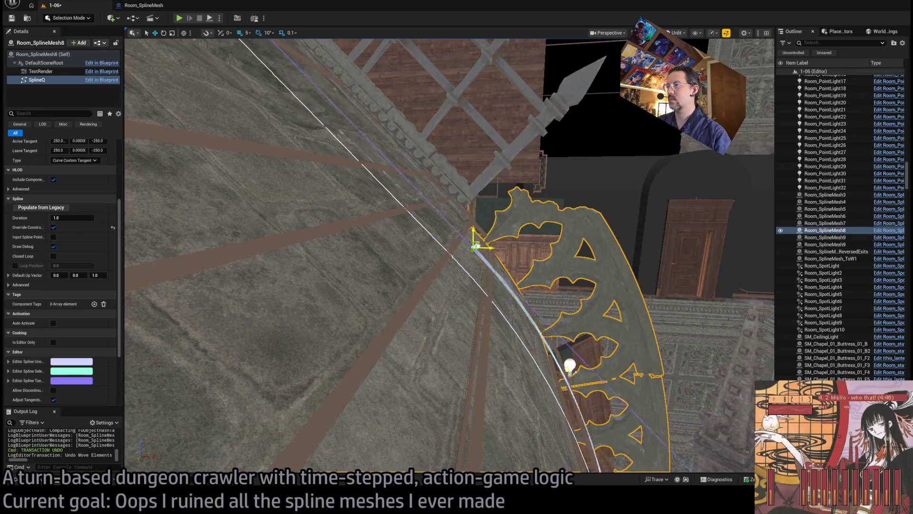
key(ctrl+z)
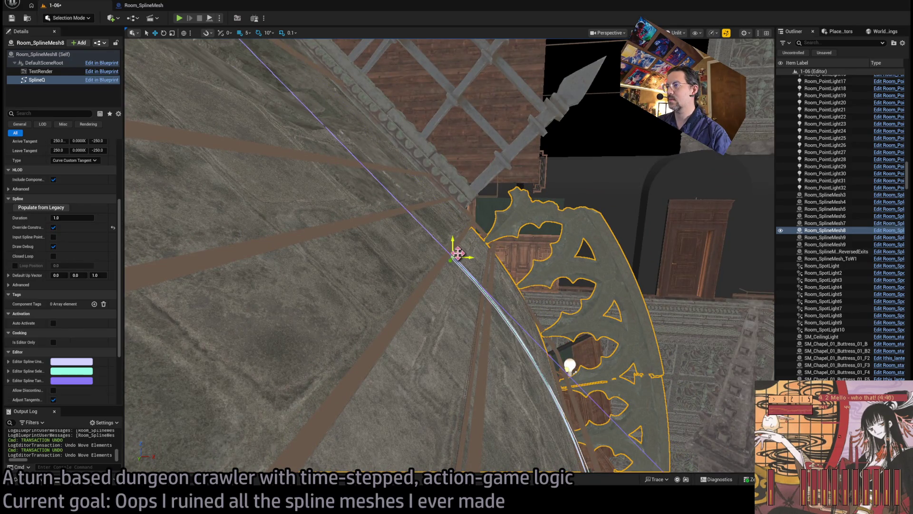
drag(468, 257, 610, 360)
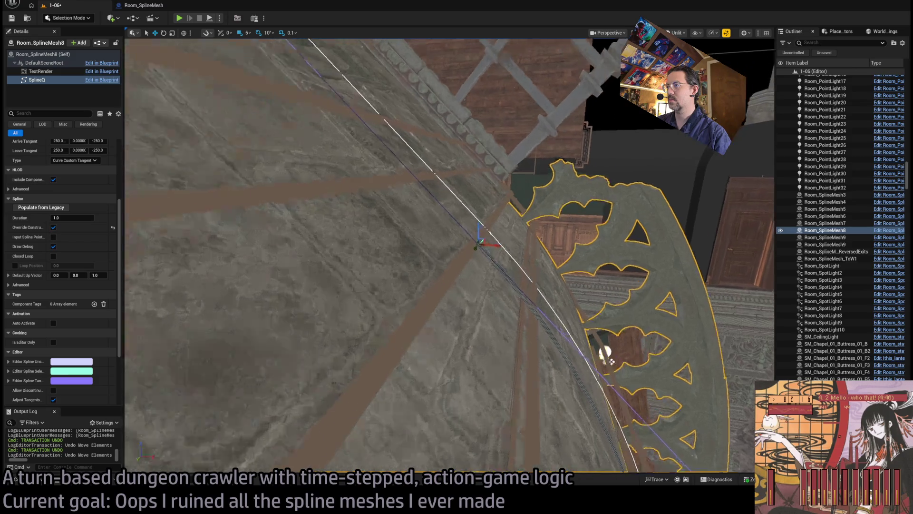
key(ctrl+z)
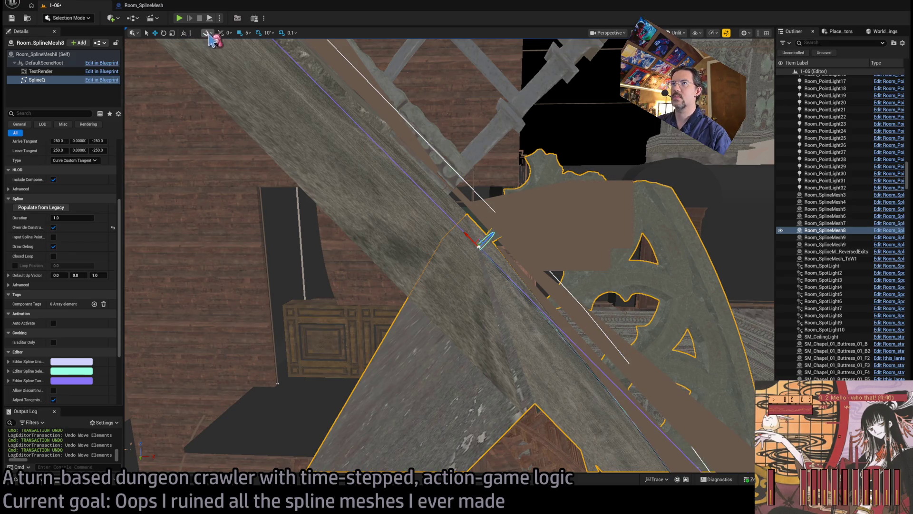
drag(282, 88, 285, 124)
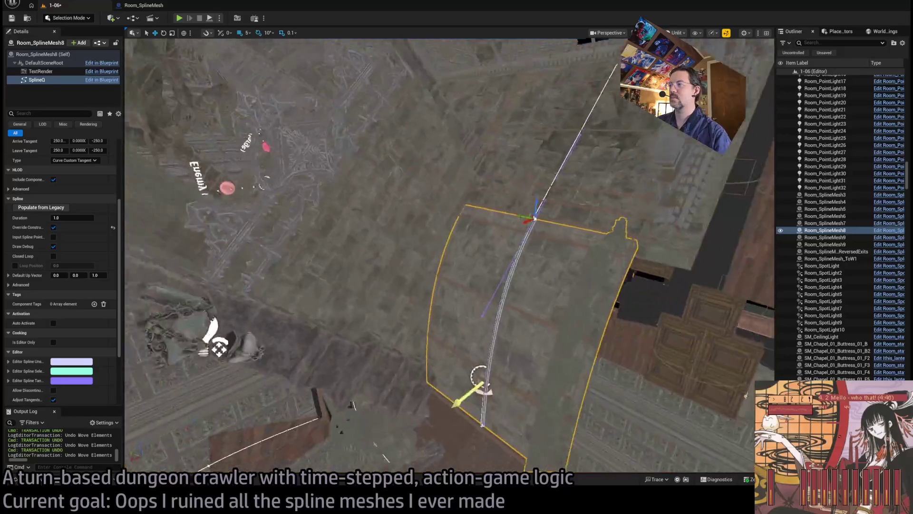
Step: Save level 1-06 with Room_SplineMesh8 selected, then select Room_SplineMesh6's wall
click(539, 230)
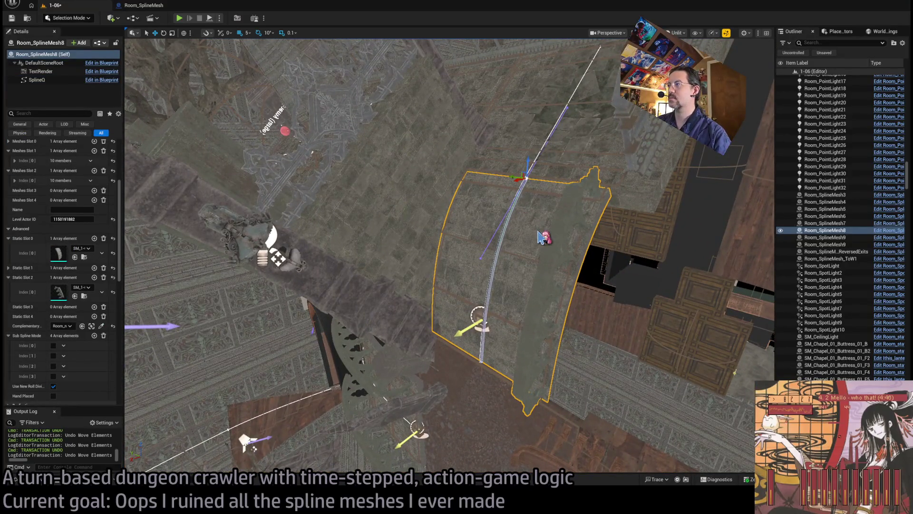
key(ctrl+s)
mouse_move(538, 237)
mouse_down()
mouse_move(476, 191)
mouse_move(514, 204)
mouse_up()
click(513, 204)
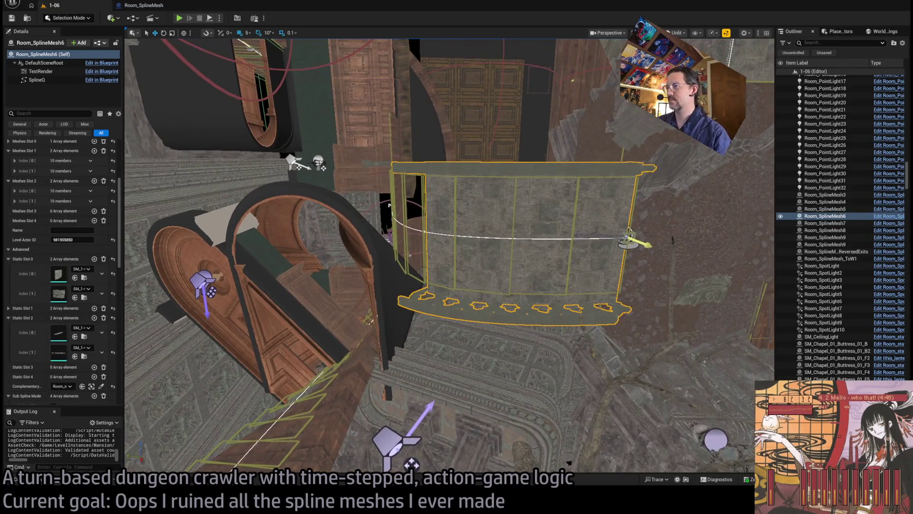
Step: Select the Room_SplineMesh9 floor ledge and run TransferSplineData on it
mouse_move(514, 203)
mouse_down()
mouse_move(452, 224)
mouse_move(504, 180)
mouse_move(500, 200)
mouse_move(447, 216)
mouse_move(428, 266)
mouse_move(377, 301)
mouse_move(517, 247)
mouse_up()
click(514, 173)
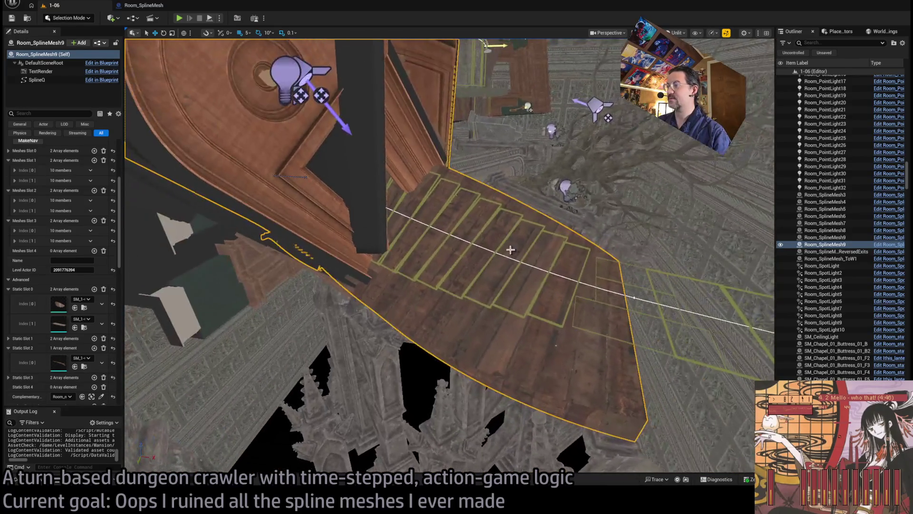
scroll(70, 290, down, 5)
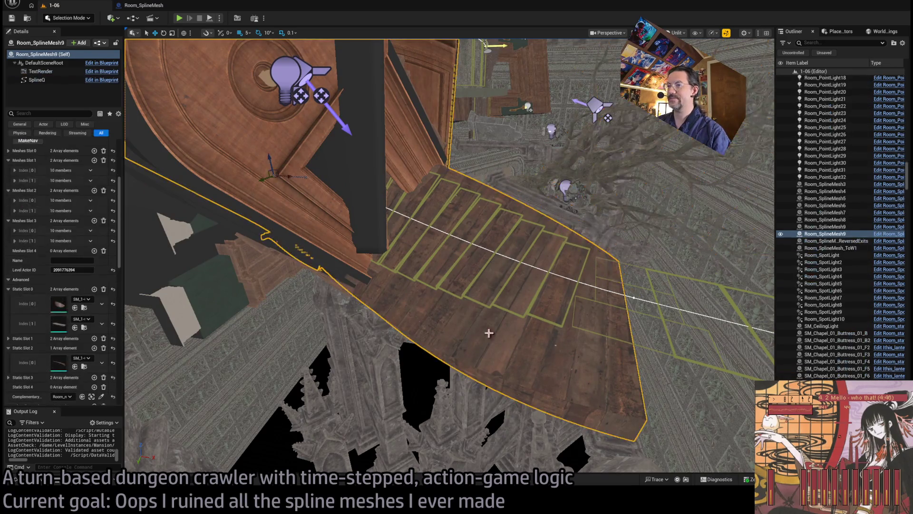
scroll(70, 290, down, 2)
click(62, 347)
key(f)
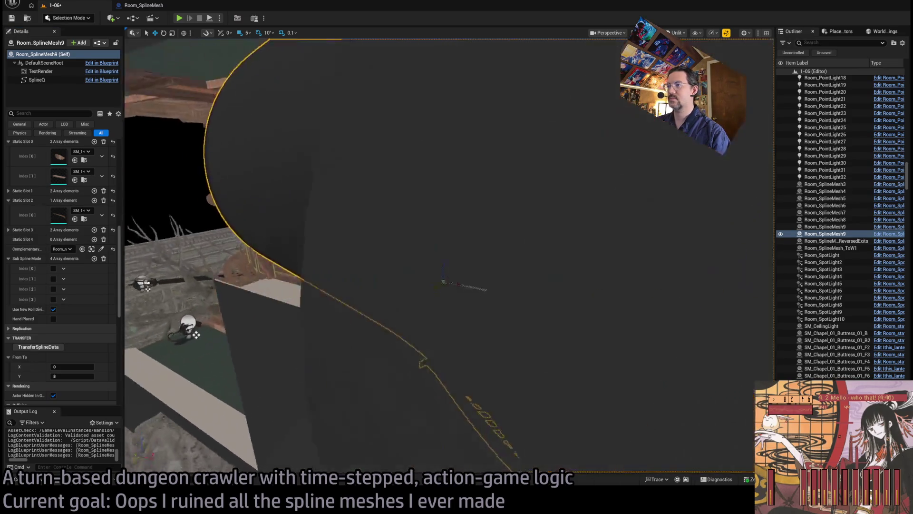
Step: Check its spline component, then run TransferSplineData on Room_SplineMesh9 again
click(470, 255)
scroll(476, 267, down, 5)
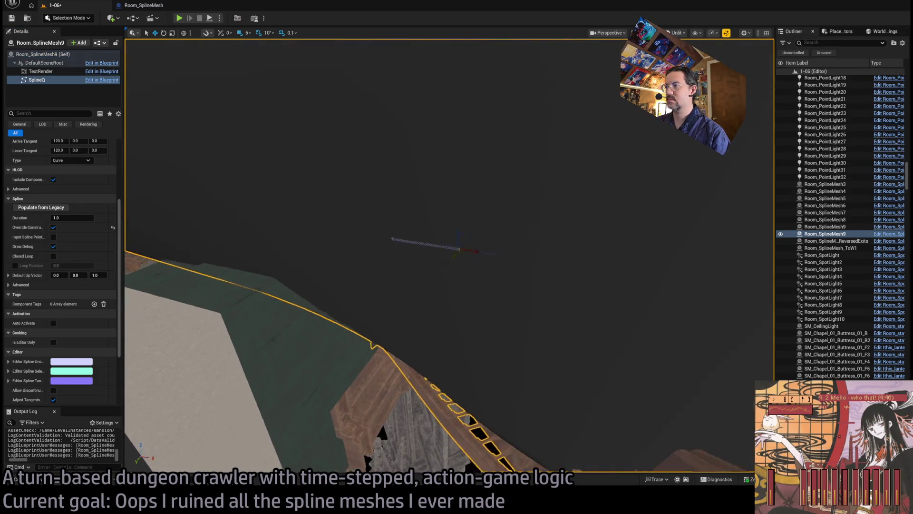
click(483, 303)
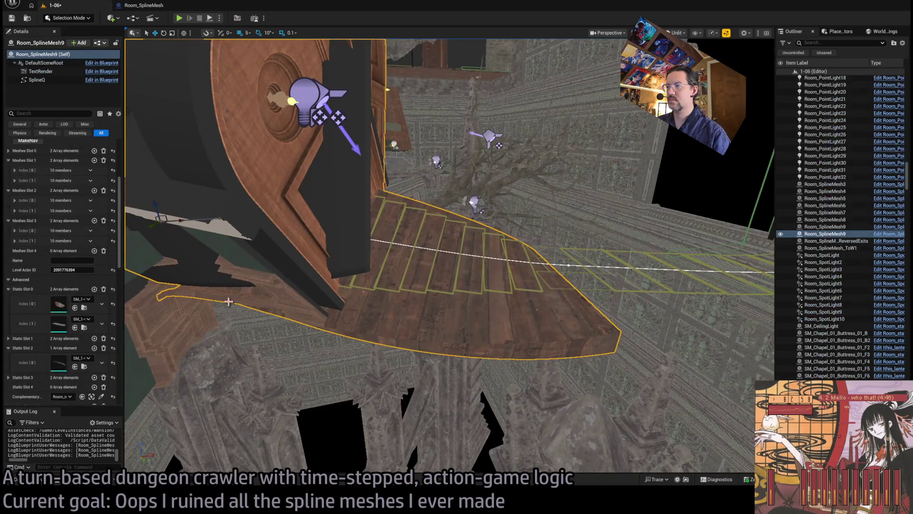
scroll(81, 352, down, 3)
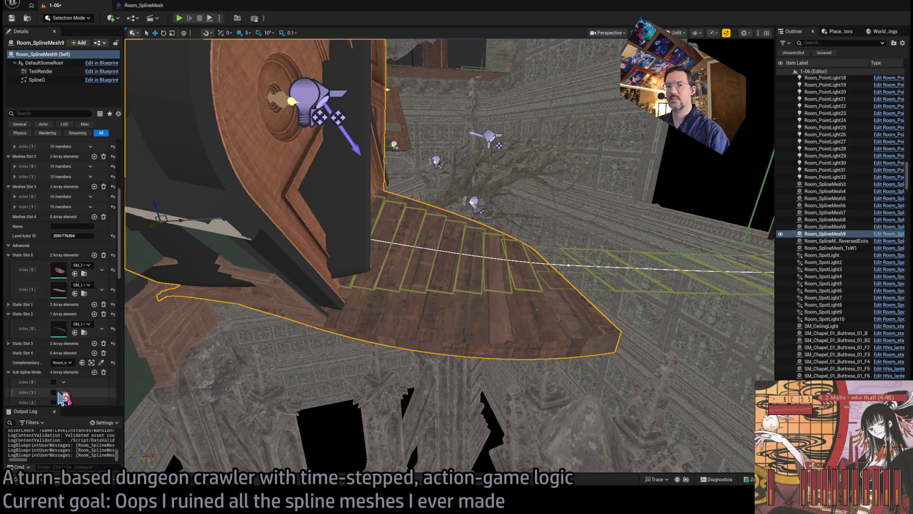
scroll(79, 275, down, 9)
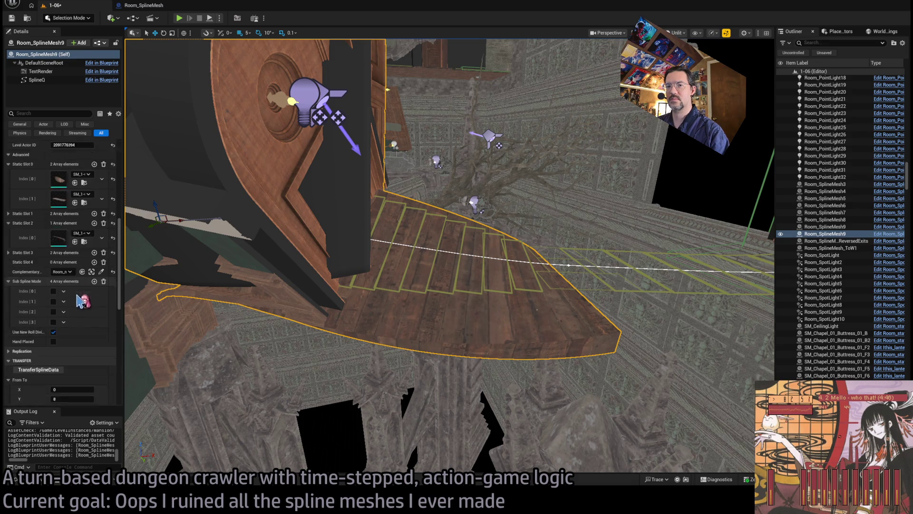
click(41, 358)
mouse_move(307, 286)
mouse_down()
mouse_move(381, 248)
mouse_move(328, 258)
mouse_up()
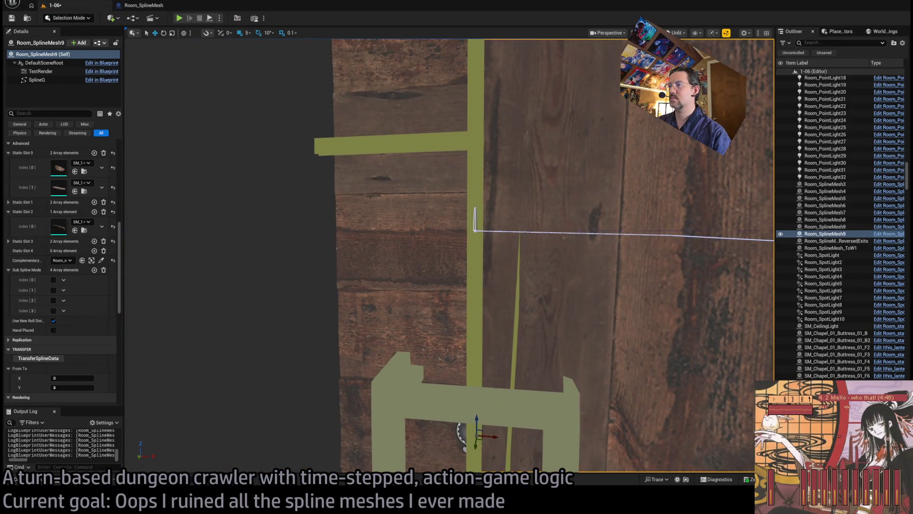
Step: Inspect the nav surface, the wall connection pieces and the corner wall panel
click(474, 231)
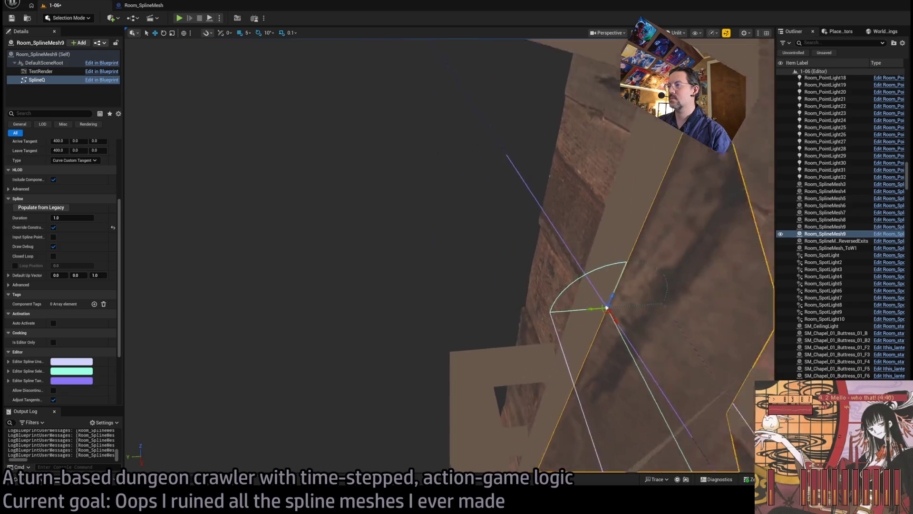
click(665, 339)
mouse_move(593, 343)
mouse_down()
mouse_move(522, 307)
mouse_move(466, 257)
mouse_move(390, 223)
mouse_up()
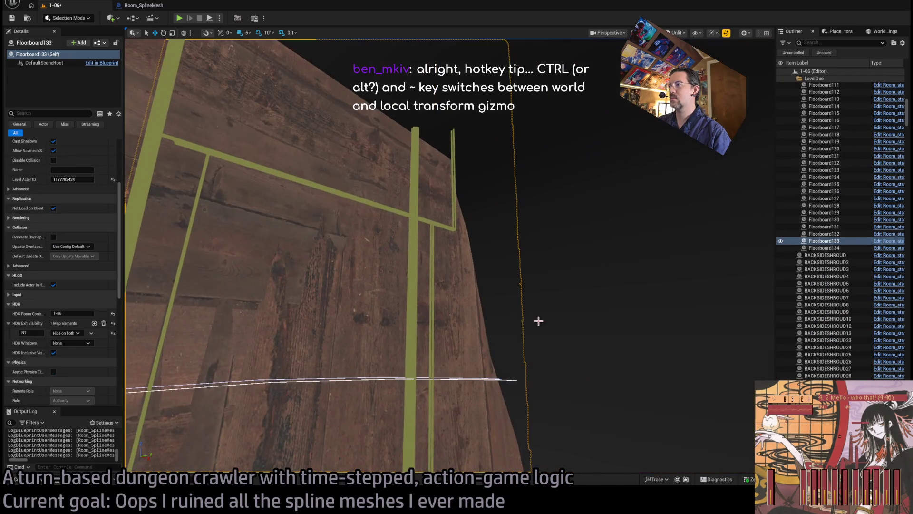
click(494, 352)
drag(494, 352, 486, 316)
click(486, 315)
click(523, 383)
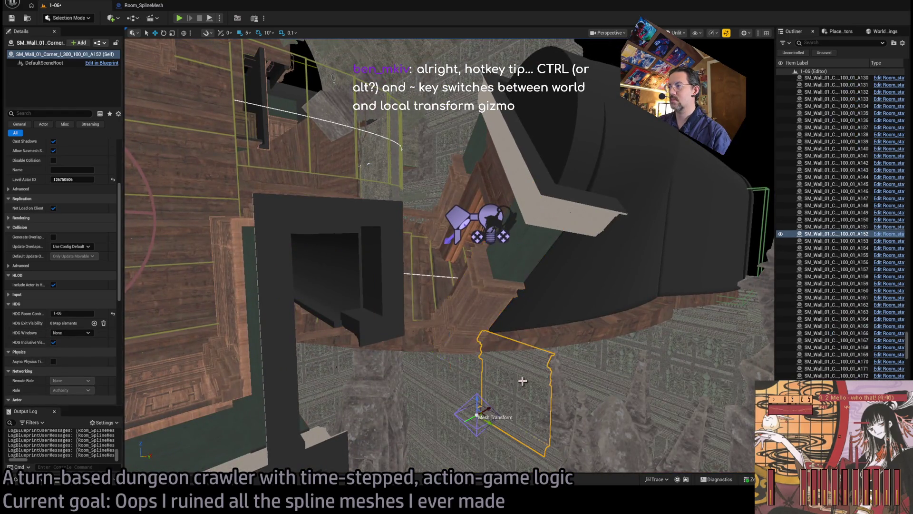
Step: Lower Room_SplineMesh9's spline point near the Exit doorway to Z -80
click(665, 233)
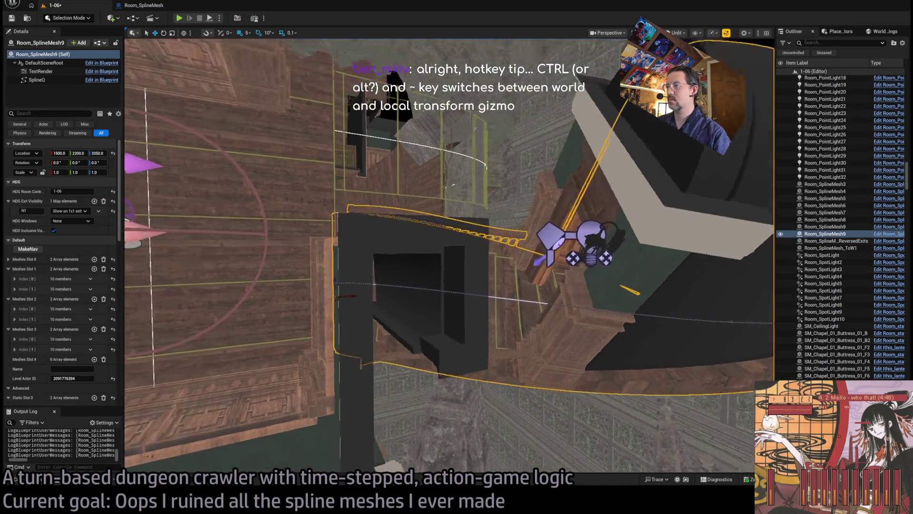
key(f)
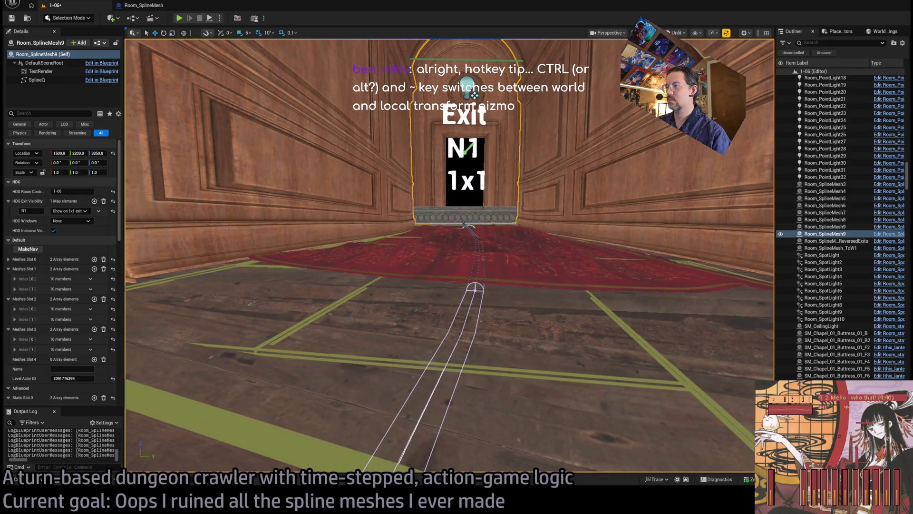
click(475, 287)
key(f)
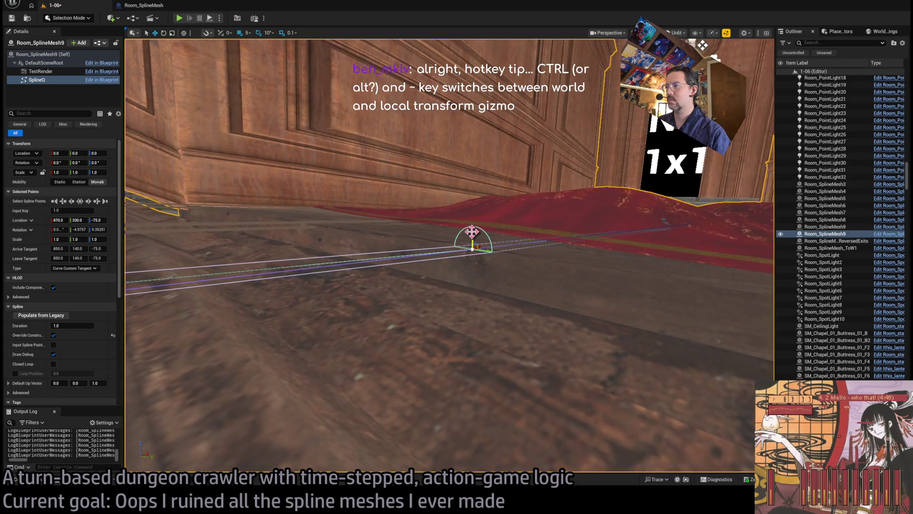
scroll(458, 155, up, 10)
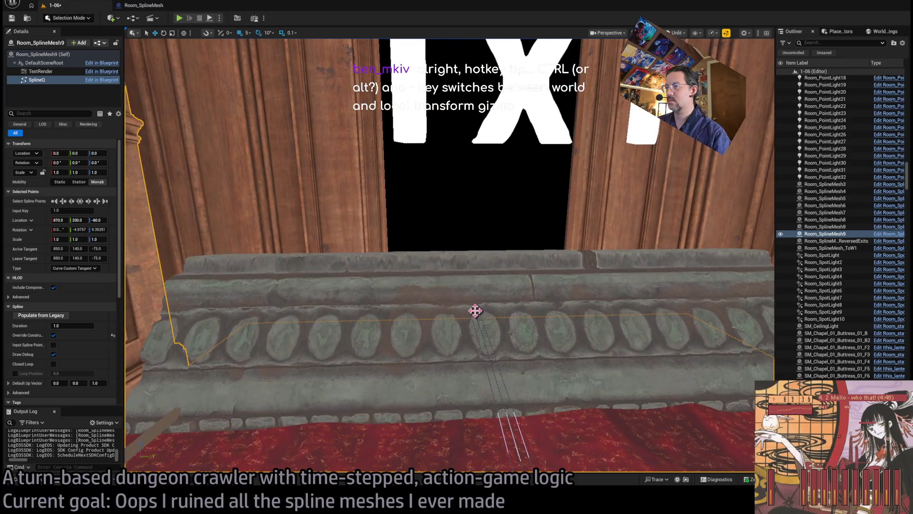
click(475, 309)
mouse_move(475, 308)
mouse_down()
mouse_move(424, 209)
mouse_move(400, 218)
mouse_move(358, 170)
mouse_up()
Step: Start a playtest, then eject and fly the camera down the carpeted corridor
click(179, 18)
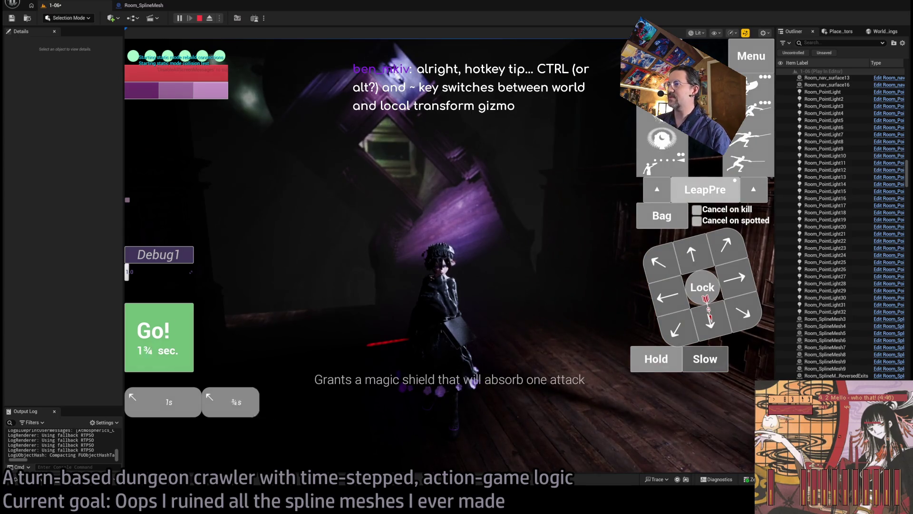
click(695, 255)
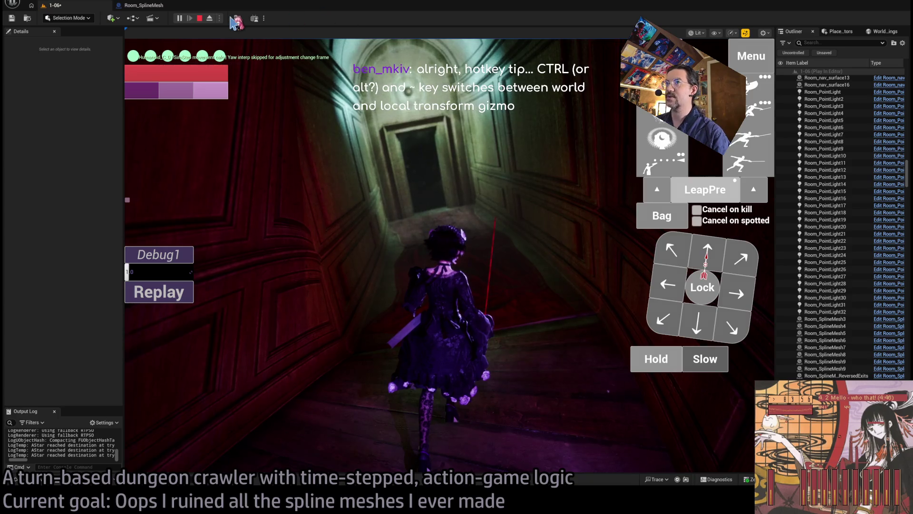
click(210, 18)
key(Up)
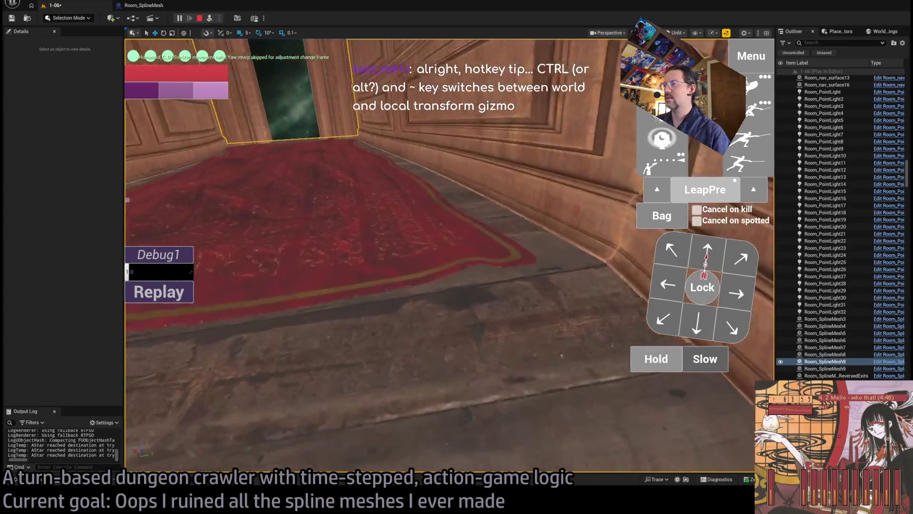
key(Left)
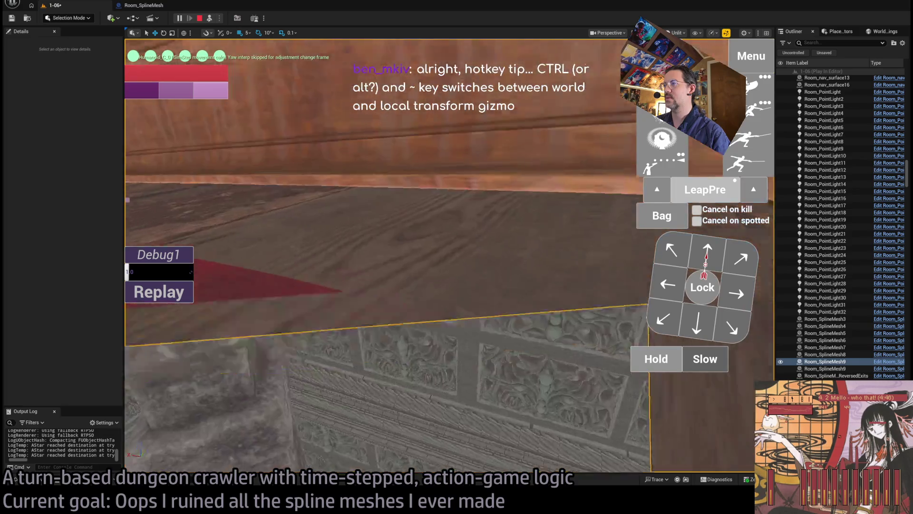
drag(402, 153, 402, 154)
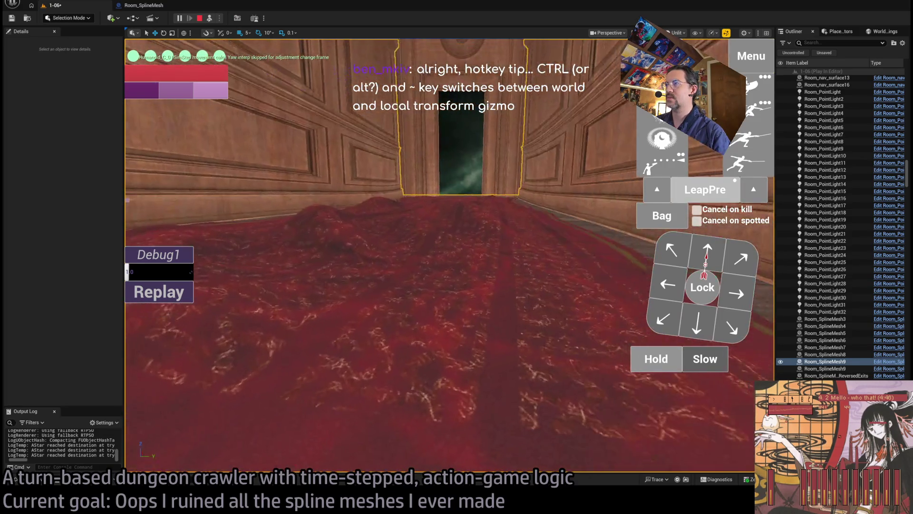
Step: Re-possess the character, walk it to the doorway, and end the playtest
key(F8)
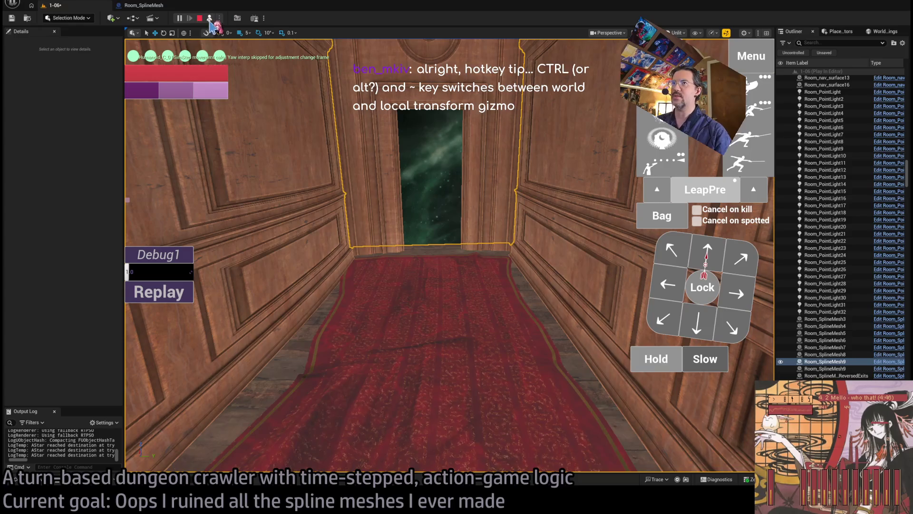
click(716, 254)
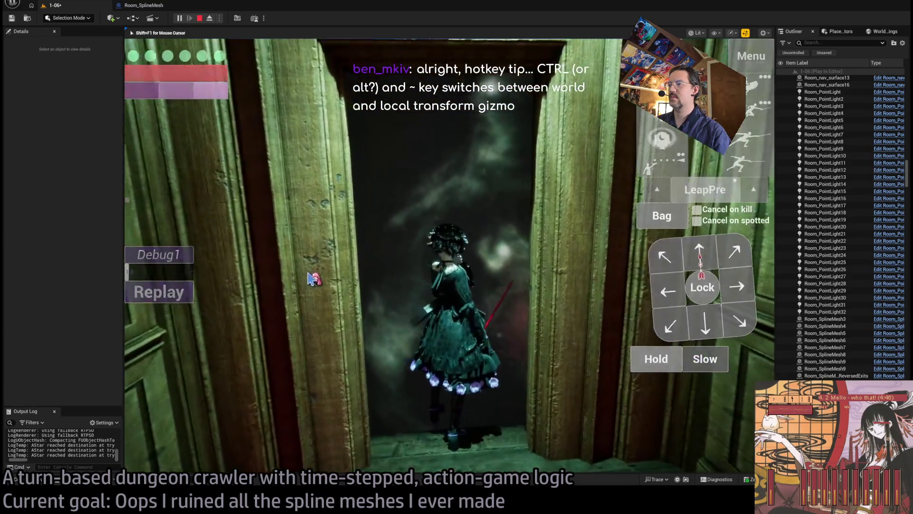
key(Escape)
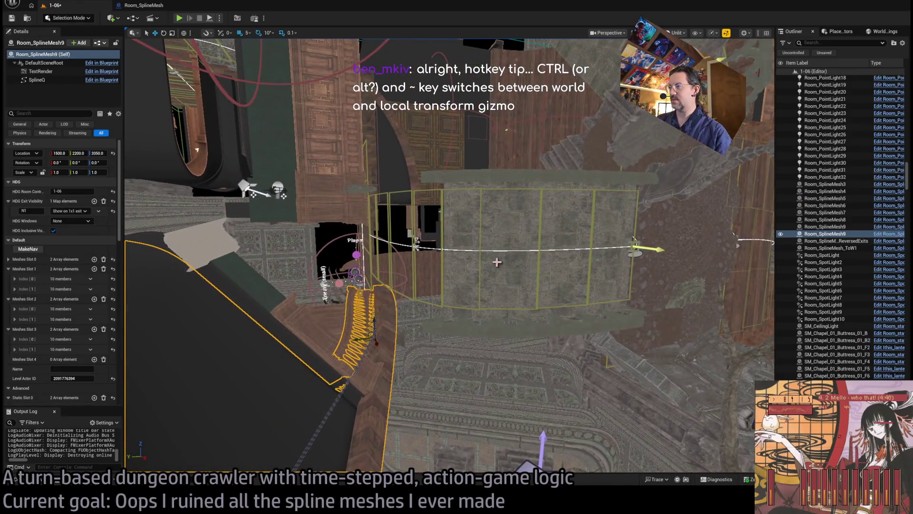
Step: Select Room_SplineMesh6 and Room_nav_surface12, then frame and orbit around the nav surface
click(509, 225)
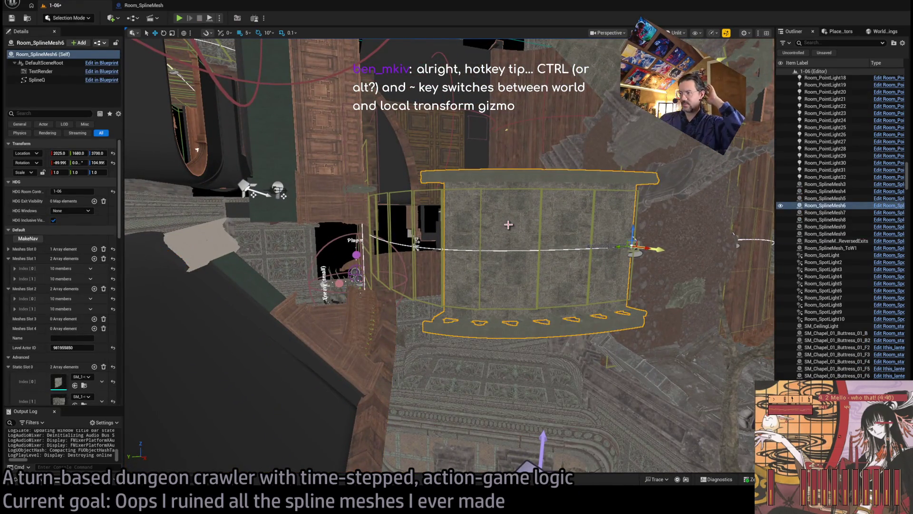
click(540, 217)
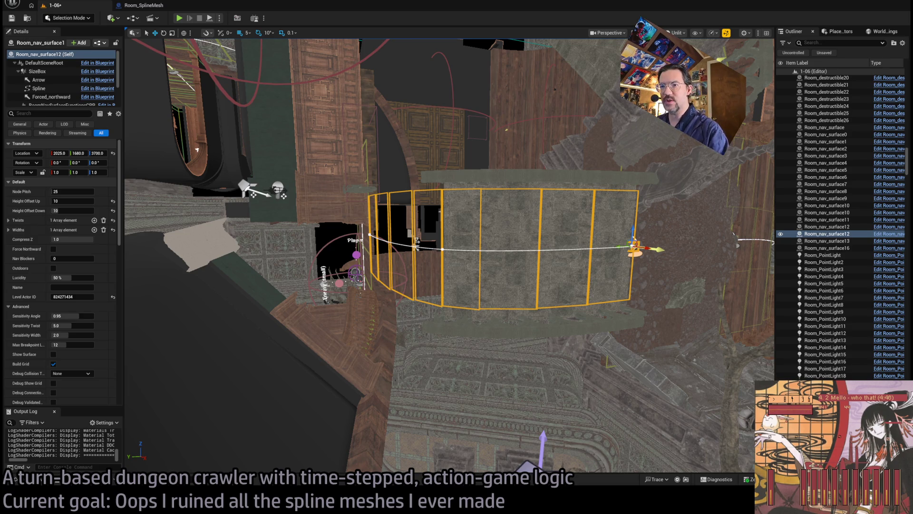
mouse_move(450, 254)
mouse_down()
mouse_move(414, 264)
mouse_move(447, 252)
mouse_move(451, 296)
mouse_up()
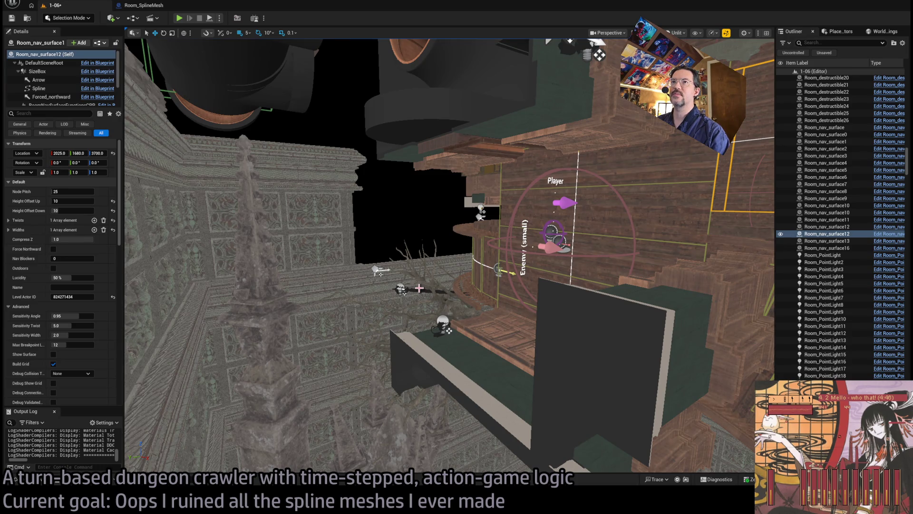
key(f)
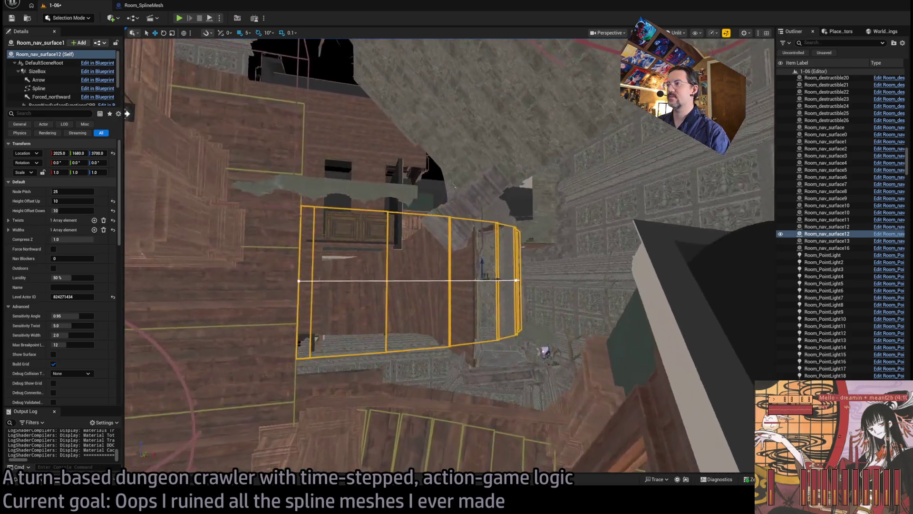
mouse_move(127, 114)
mouse_down()
mouse_move(257, 117)
mouse_move(381, 141)
mouse_up()
Step: Fly to the Exit N1 doorway and select its wall connection and doorway frame pieces
drag(354, 291, 354, 291)
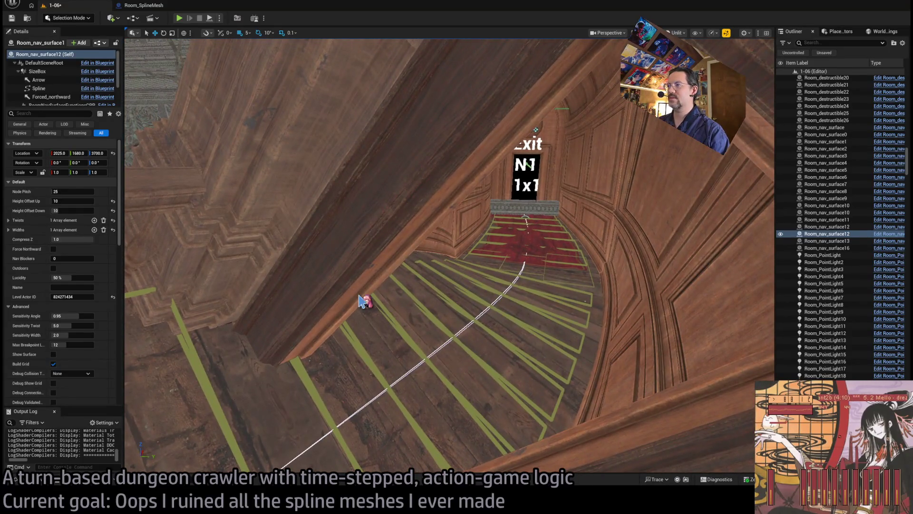
key(f)
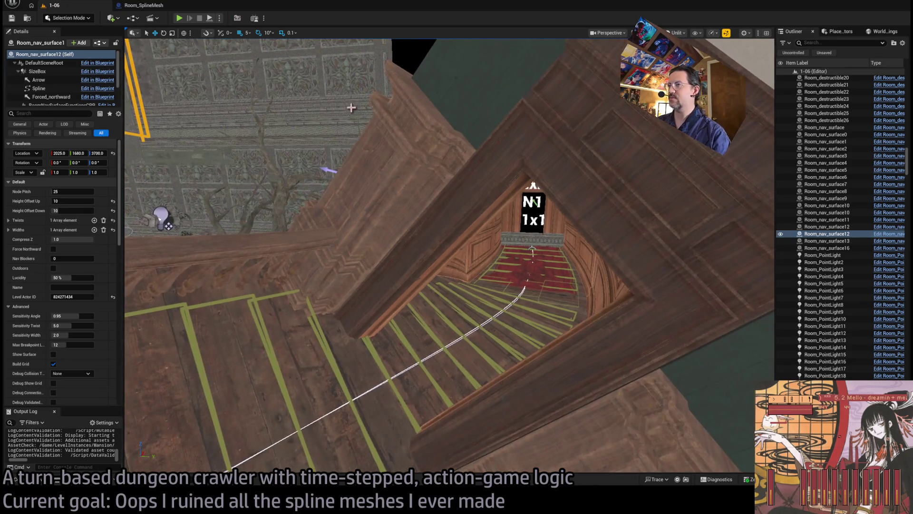
click(447, 83)
click(504, 180)
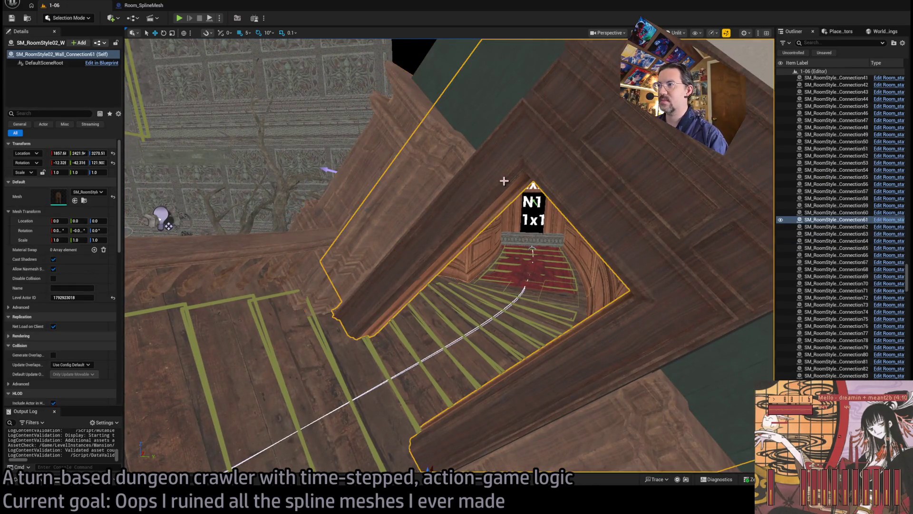
Step: Select Room_SplineMesh9 and bring its Static Slot arrays into view in Details
scroll(78, 304, down, 5)
scroll(78, 305, down, 5)
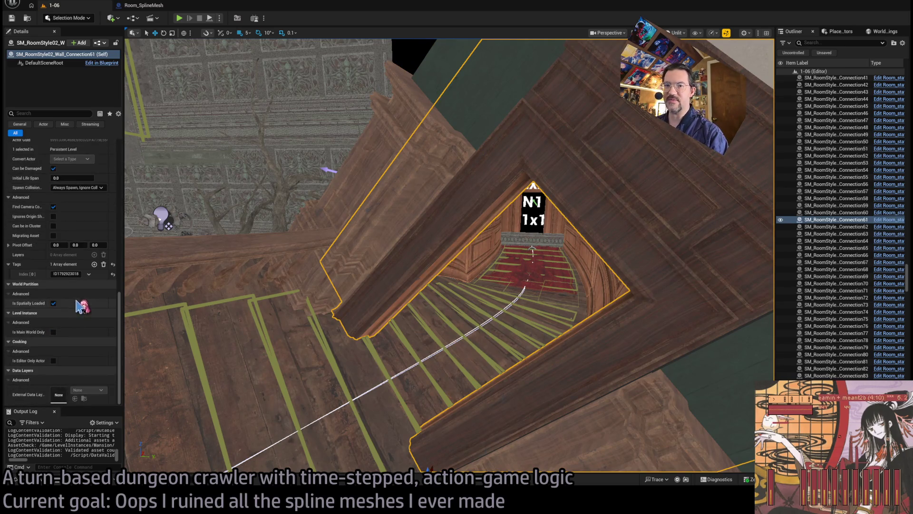
click(583, 278)
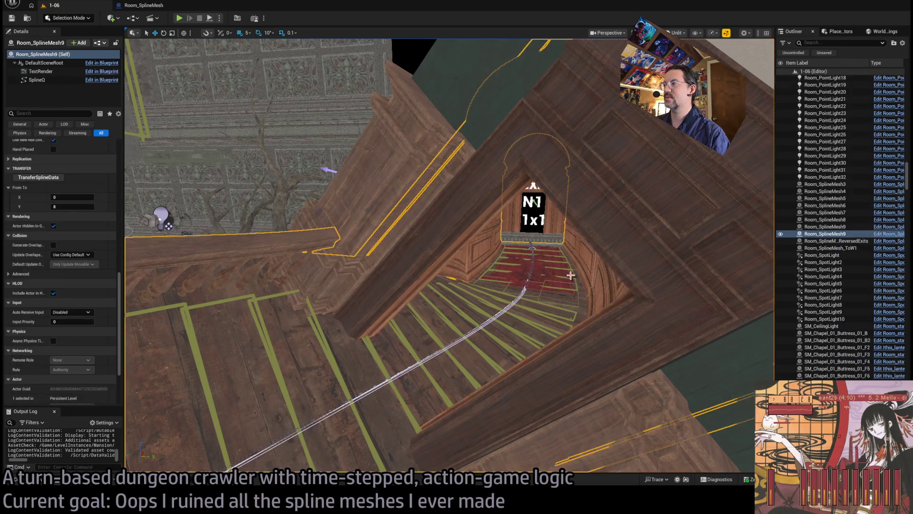
scroll(75, 258, down, 5)
scroll(75, 257, down, 5)
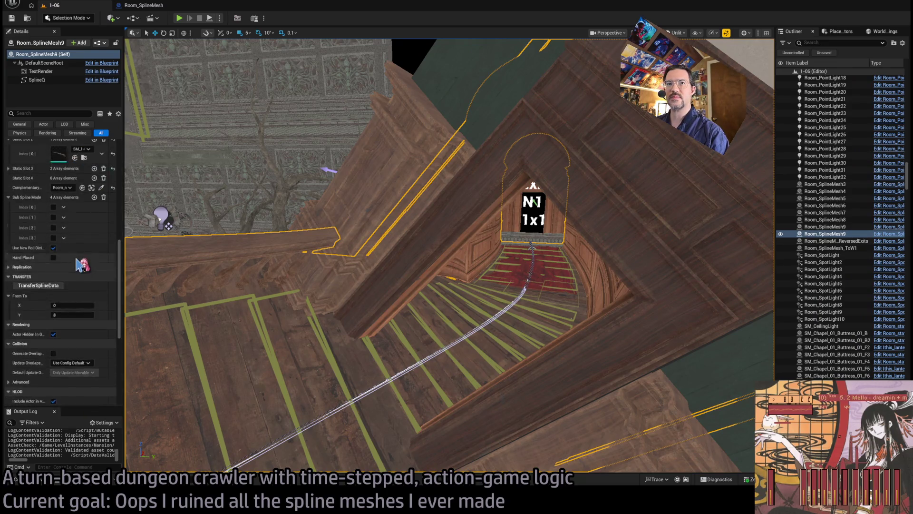
scroll(88, 266, up, 1)
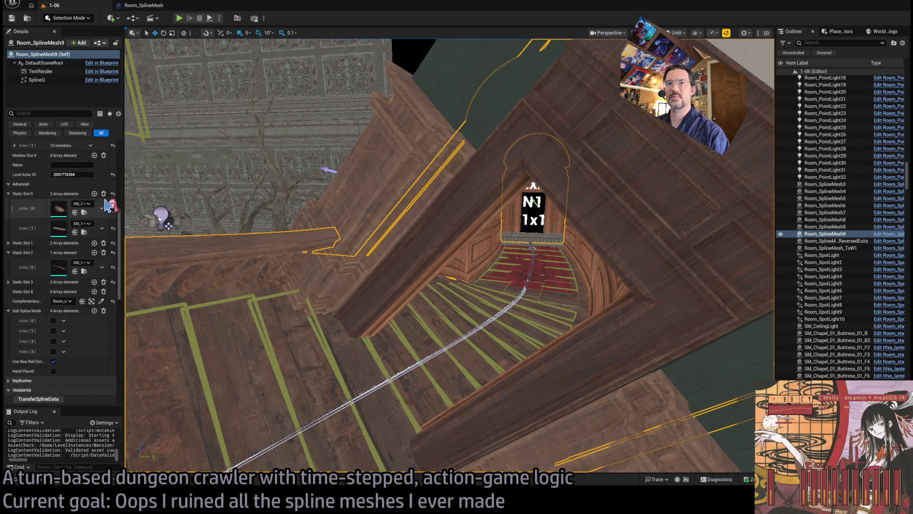
Step: Clear the Static Slot 0, 1, 2 and 3 mesh arrays, then view down the Exit corridor
click(104, 193)
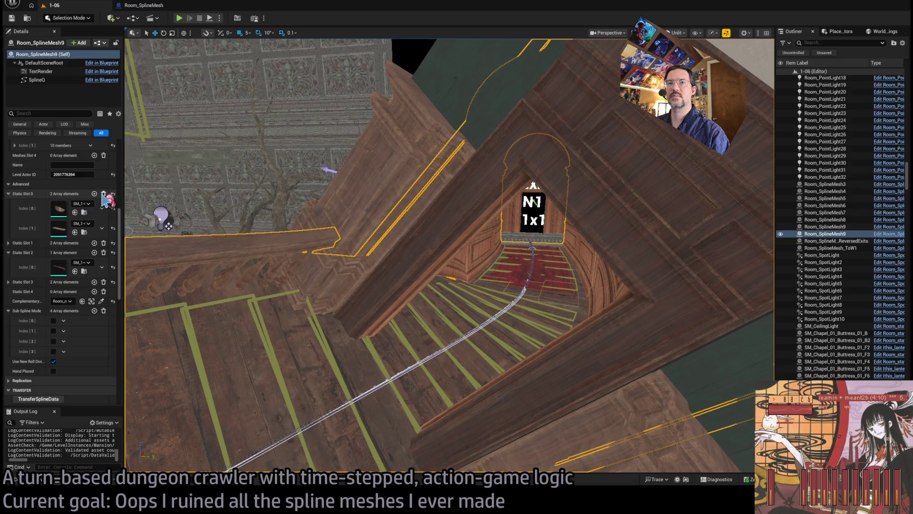
click(103, 212)
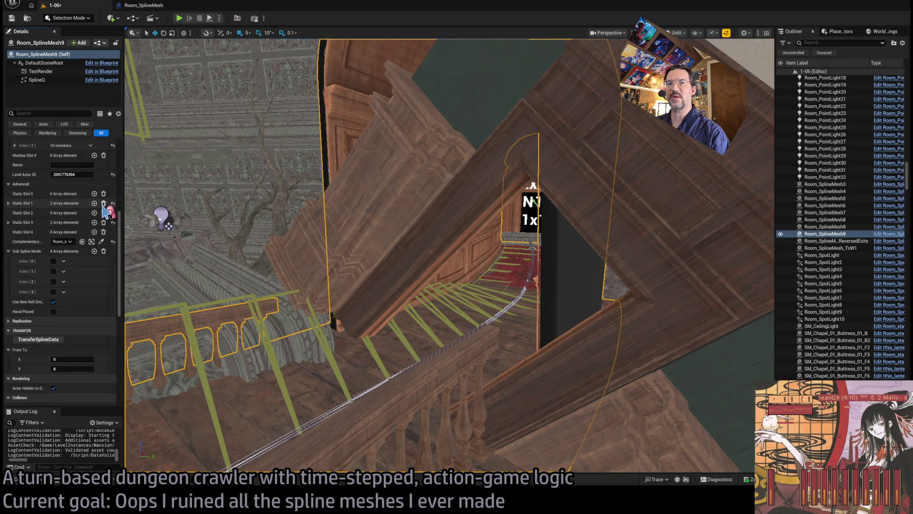
click(104, 203)
click(103, 222)
key(f)
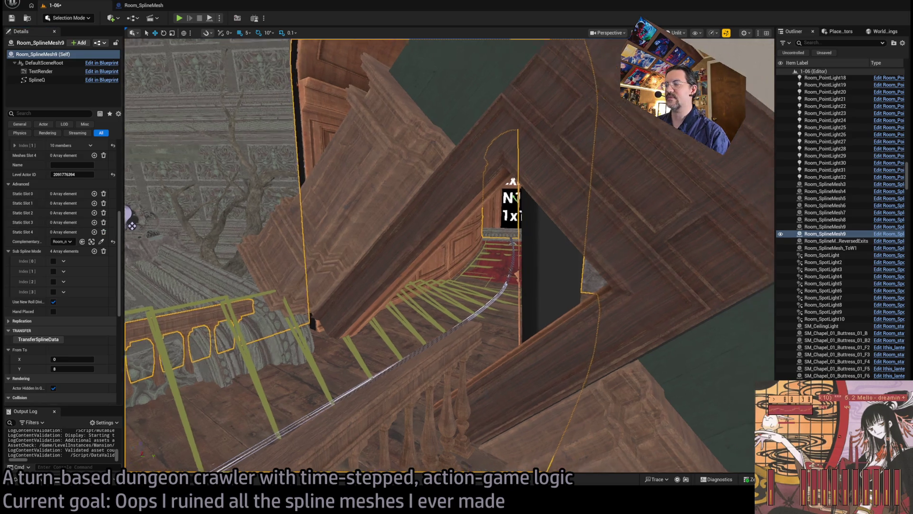
drag(493, 165, 542, 111)
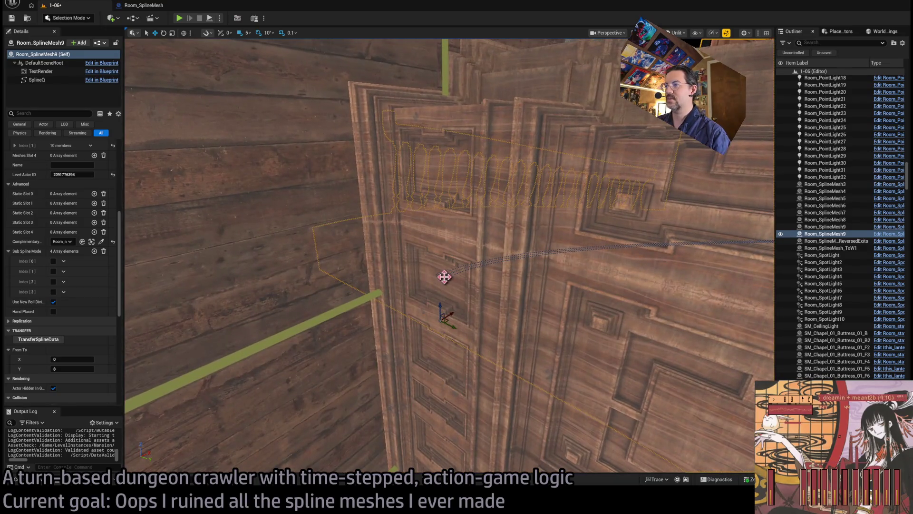
Step: Select a SplineQ spline point and undo the tangent changes back to 400 arrive and leave
click(447, 278)
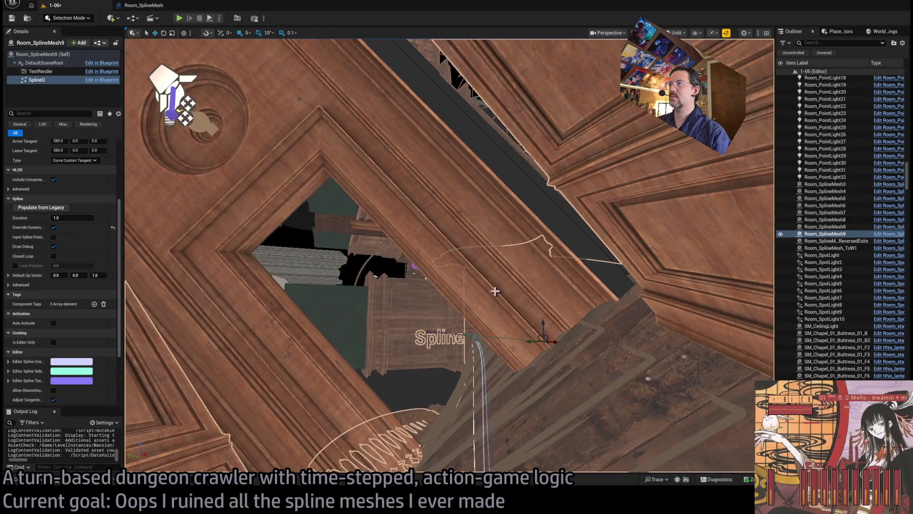
key(ctrl+z)
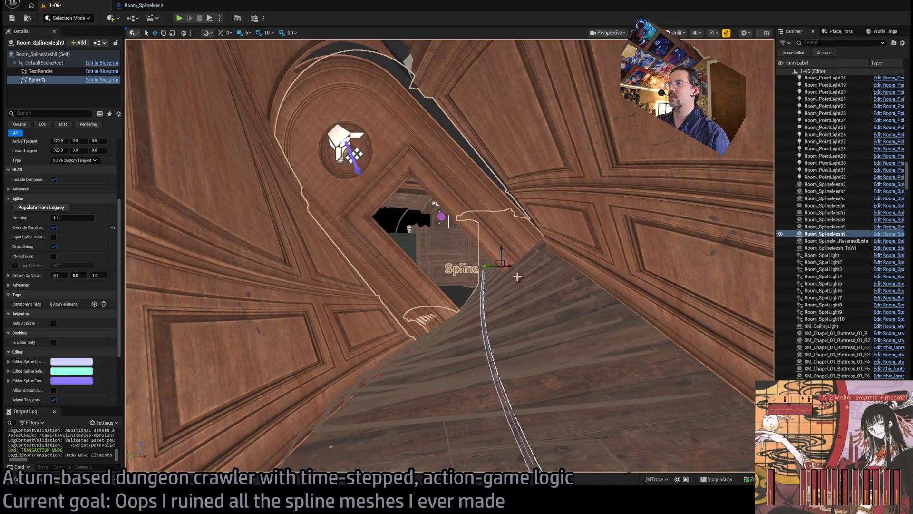
key(ctrl+z)
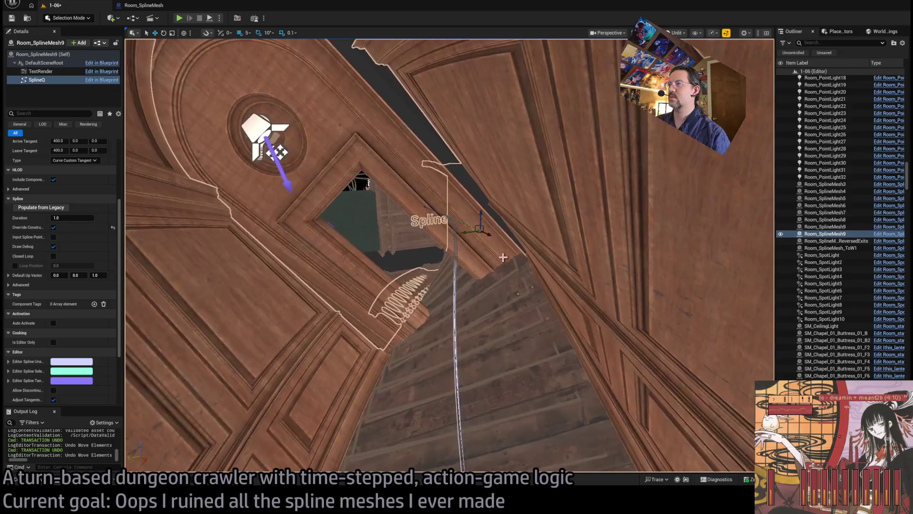
key(ctrl+z)
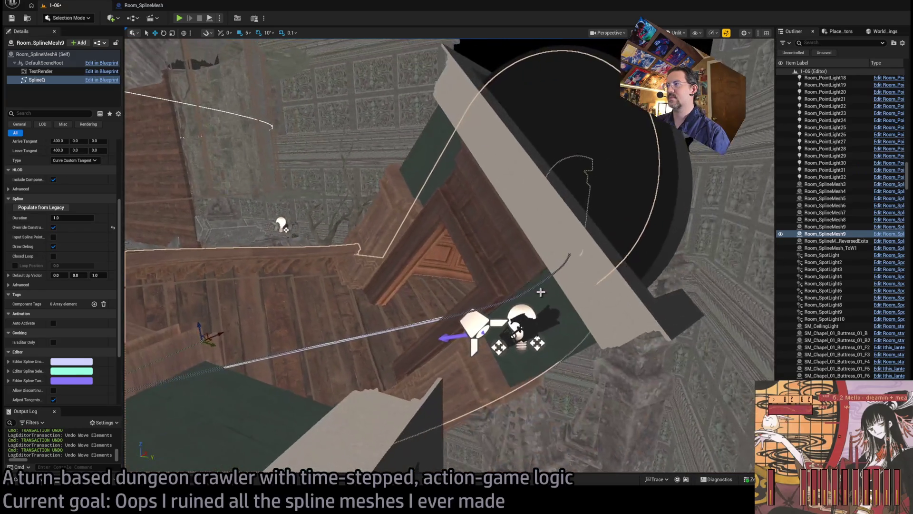
key(ctrl+z)
key(ctrl+z)
key(ctrl+z)
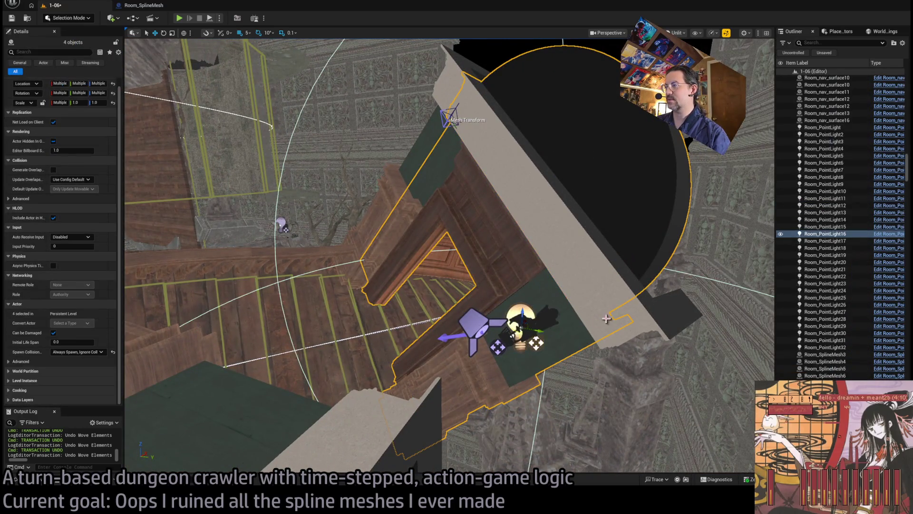
Step: Add more wall connection pieces and a spotlight to the selection around the stairwell
key(ctrl+z)
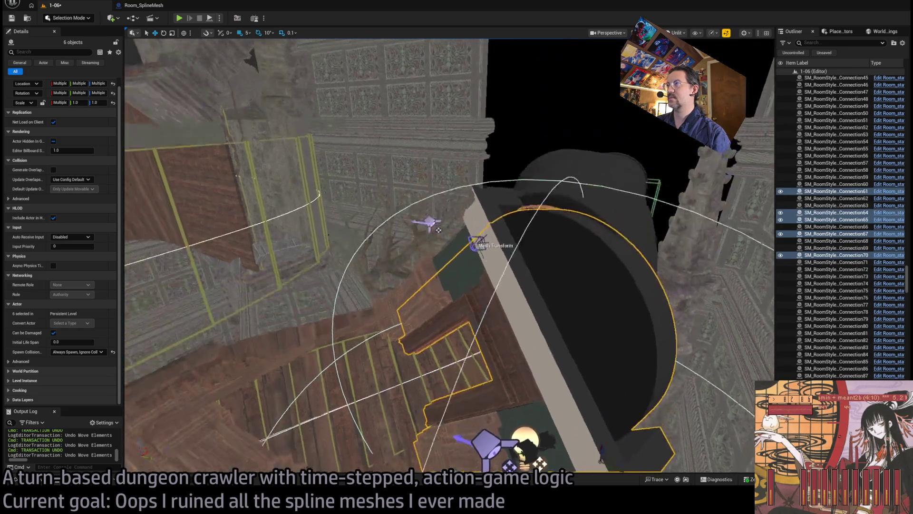
ctrl+click(496, 233)
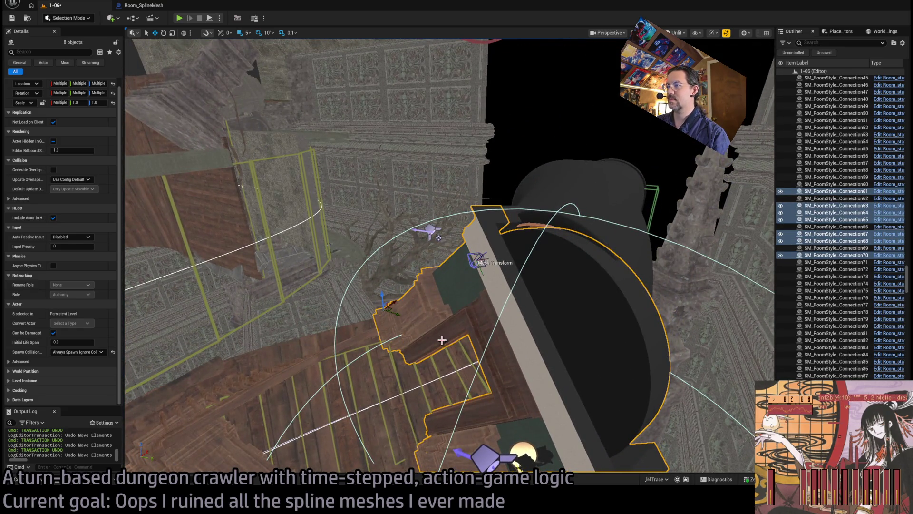
mouse_move(492, 376)
mouse_down()
mouse_move(469, 281)
mouse_move(506, 249)
mouse_move(554, 300)
mouse_move(548, 288)
mouse_move(568, 284)
mouse_move(551, 272)
mouse_move(502, 379)
mouse_move(489, 373)
mouse_up()
ctrl+click(559, 310)
ctrl+click(548, 288)
ctrl+click(552, 274)
Step: Rotate the selection about 5° with snapping off, then nudge it up-left in local space
key(e)
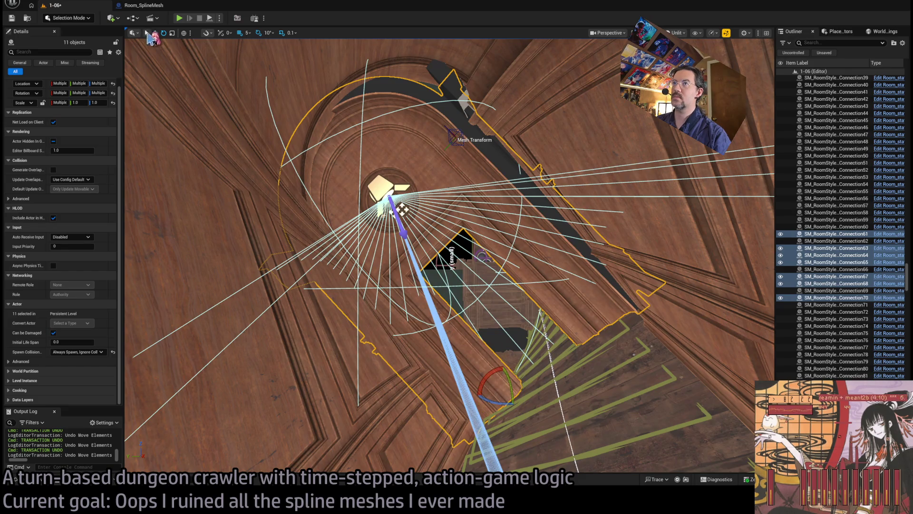
click(257, 33)
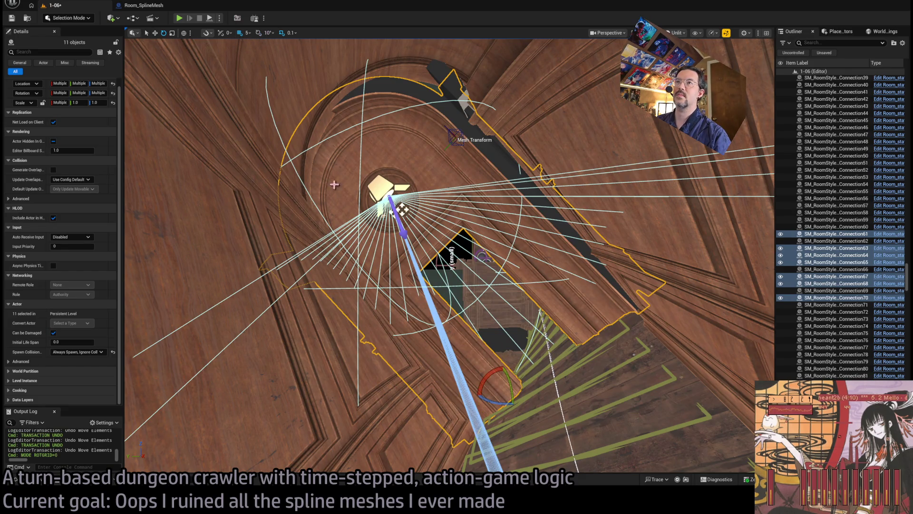
mouse_move(499, 376)
mouse_down()
mouse_move(505, 366)
mouse_move(506, 380)
mouse_up()
key(w)
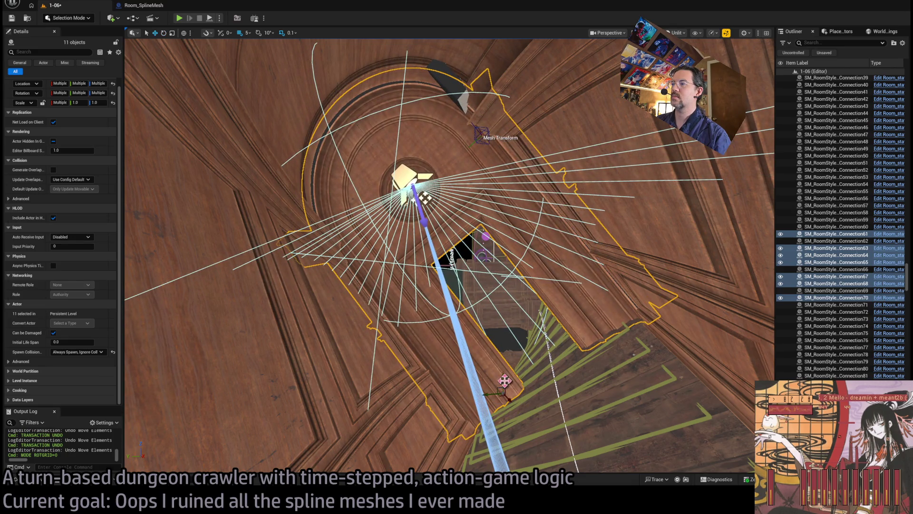
click(183, 32)
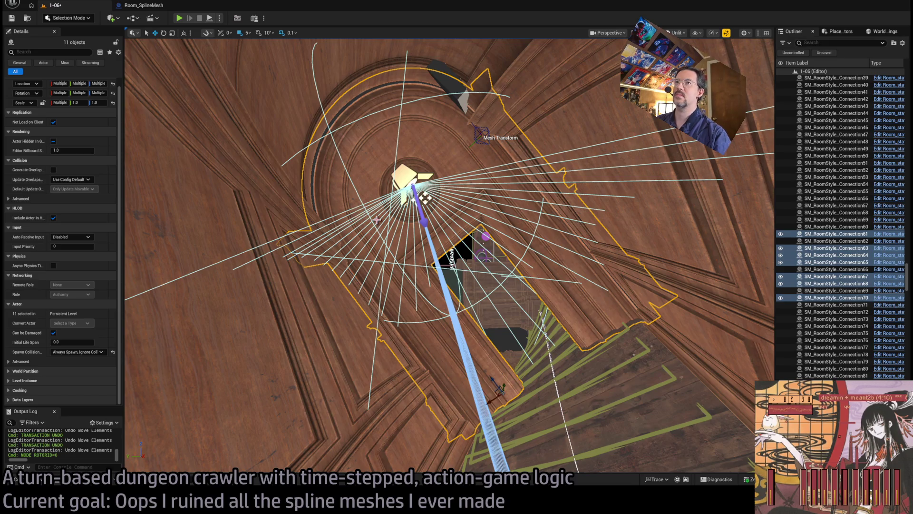
drag(426, 198, 423, 195)
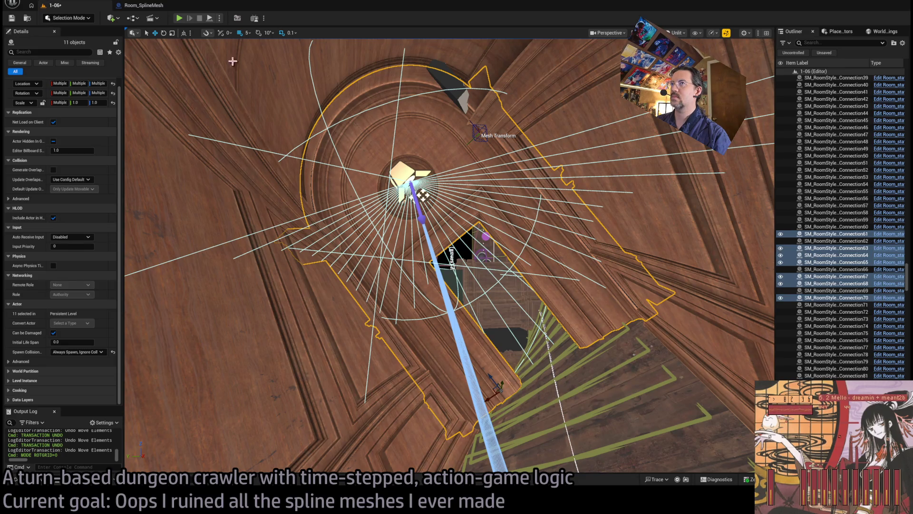
click(239, 33)
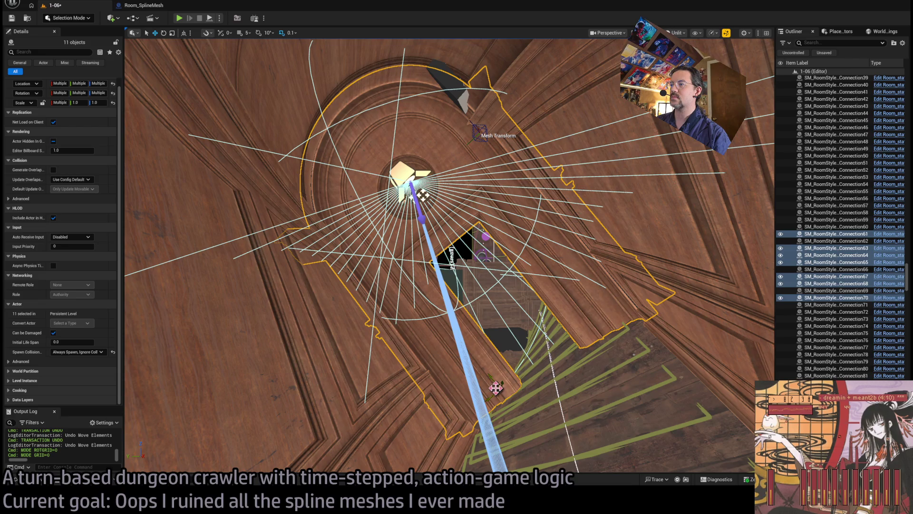
Step: Rotate the selected wall connection pieces slightly again to realign the room
scroll(496, 388, down, 5)
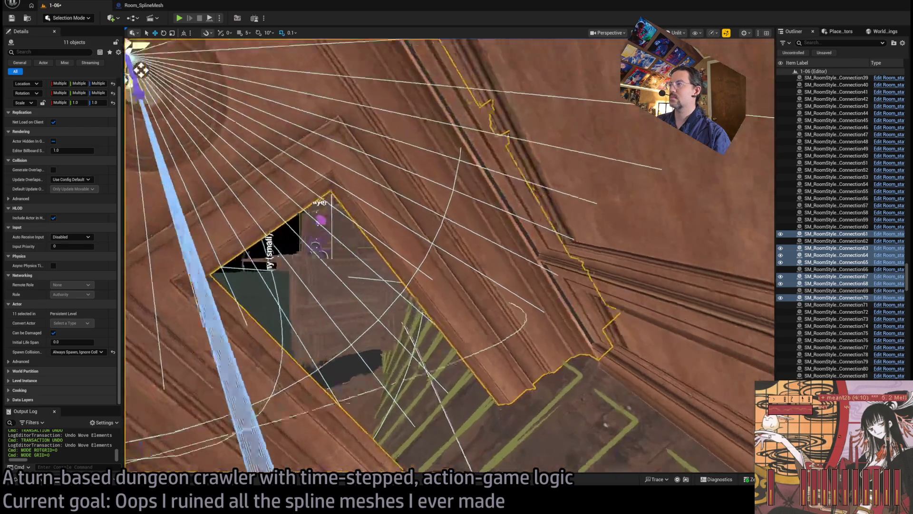
scroll(450, 256, down, 10)
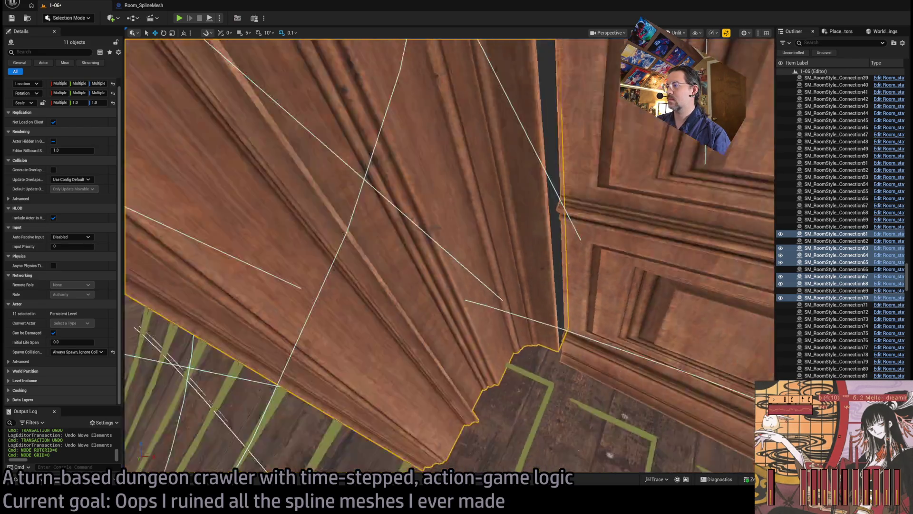
scroll(450, 255, up, 5)
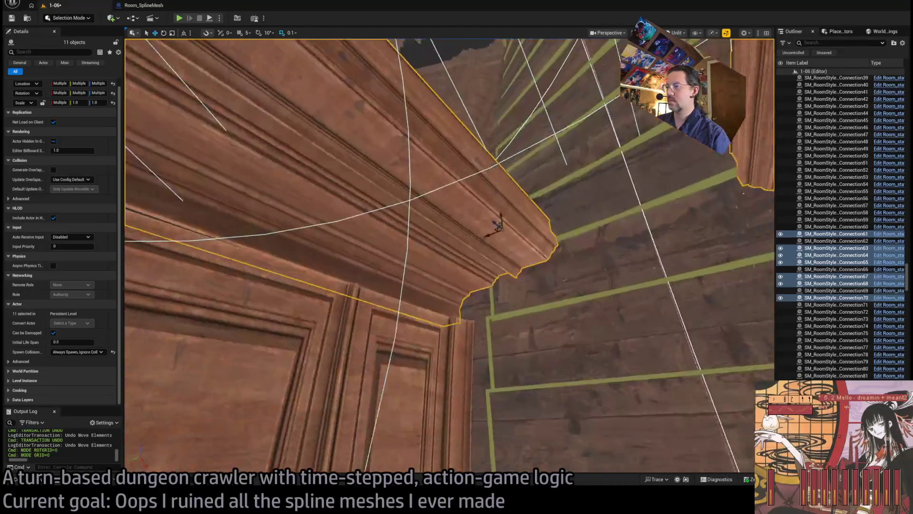
drag(560, 347, 560, 347)
key(e)
drag(477, 295, 477, 296)
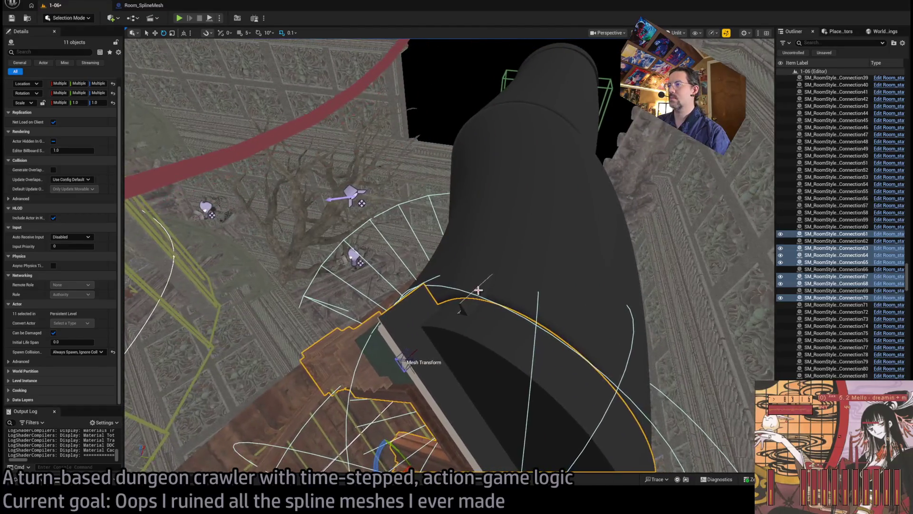
Step: Delete Wall_Connection69, then undo to restore it
click(478, 290)
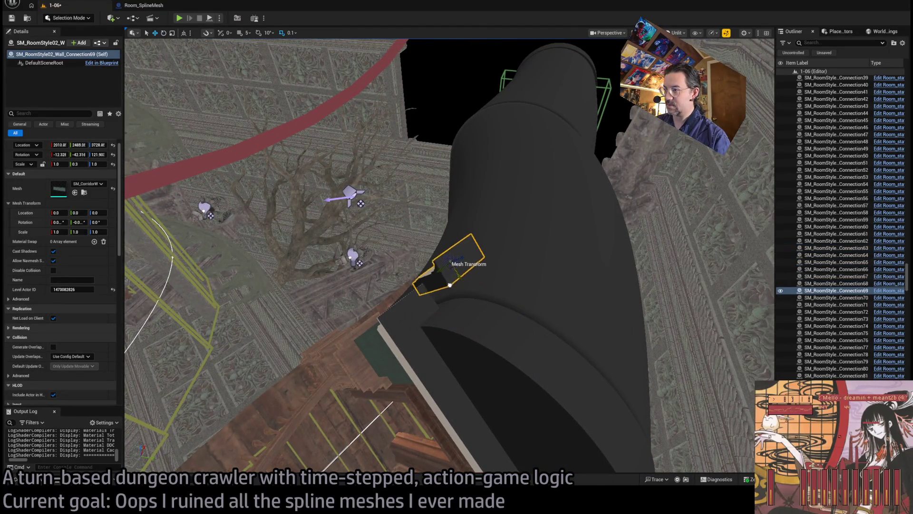
key(Delete)
scroll(470, 271, up, 5)
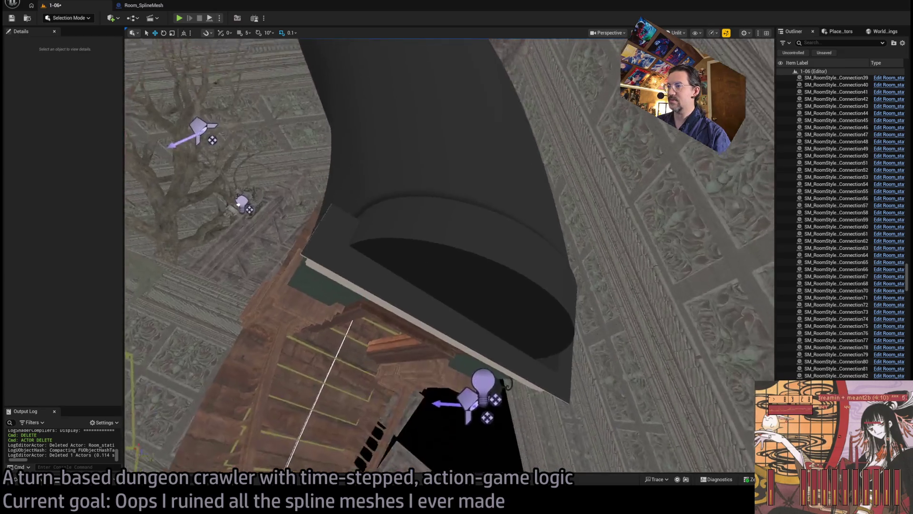
scroll(449, 255, up, 8)
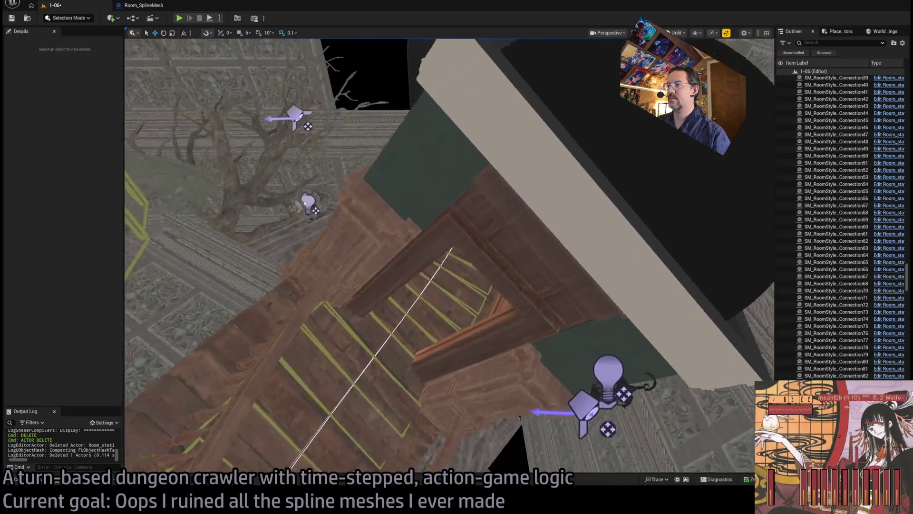
scroll(470, 295, down, 10)
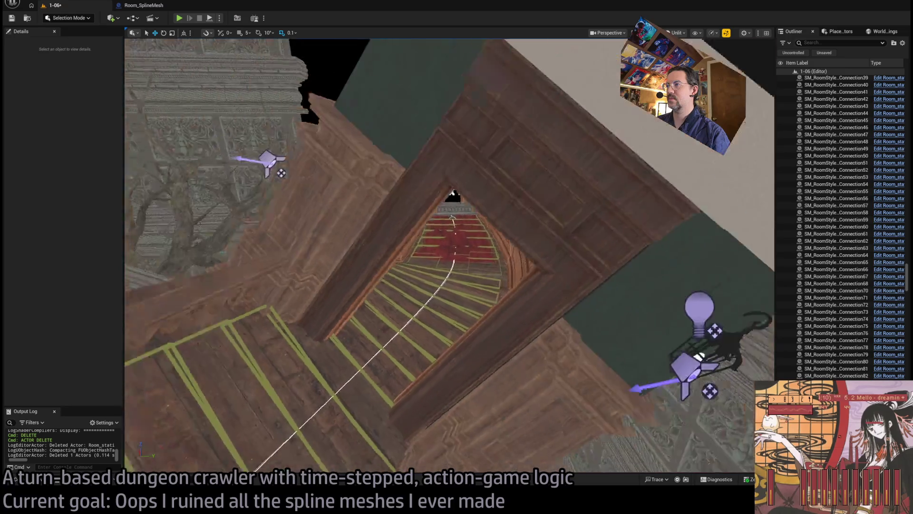
key(ctrl+z)
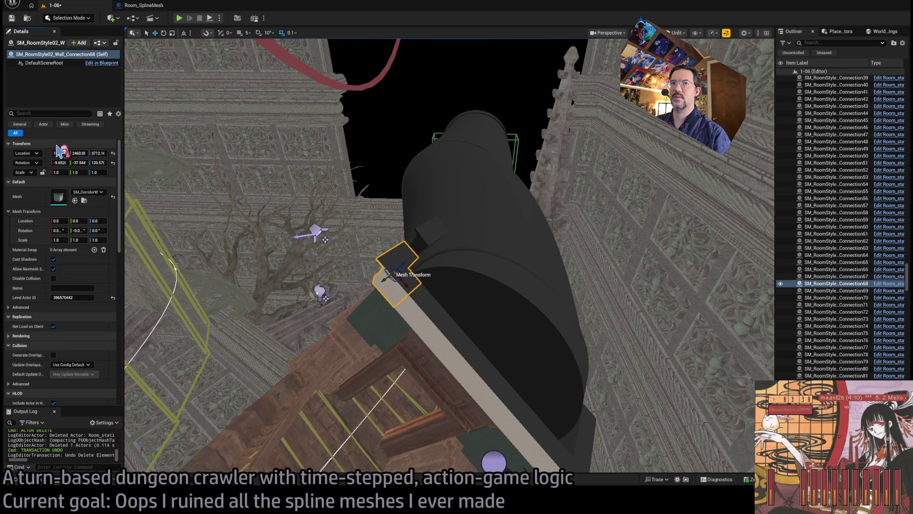
Step: Shrink Wall_Connection69 to Y scale 0.3625 and move the stub into place
click(402, 227)
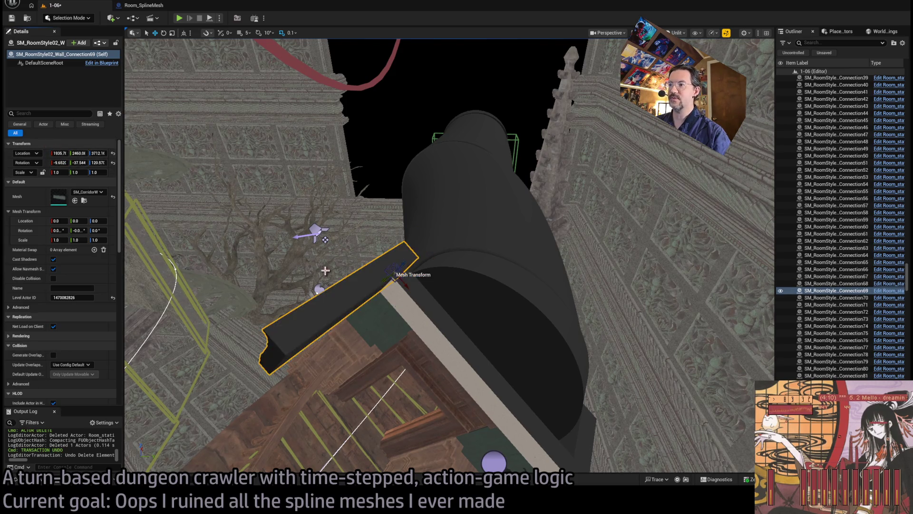
scroll(185, 228, down, 3)
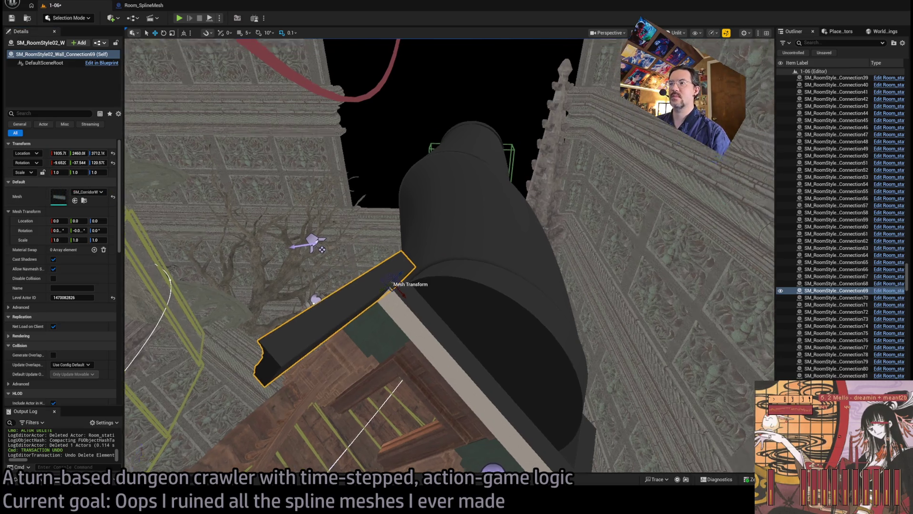
drag(99, 173, 132, 195)
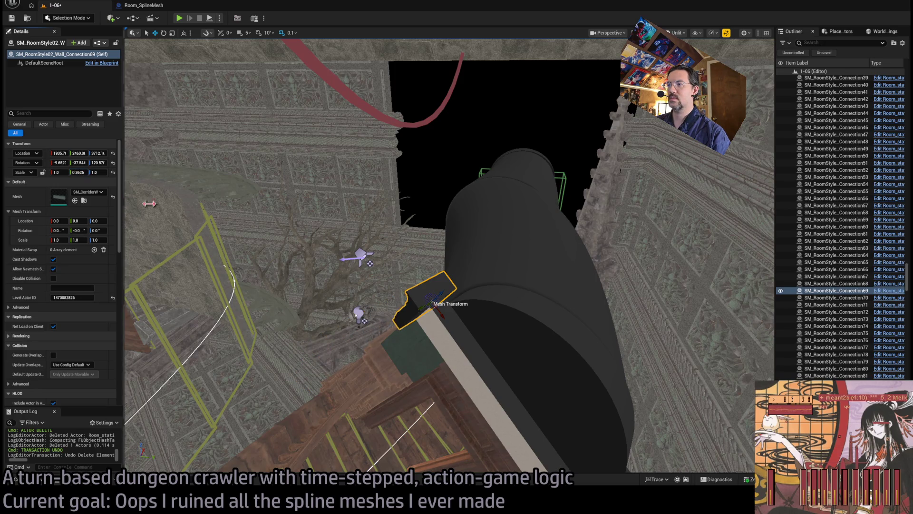
key(f)
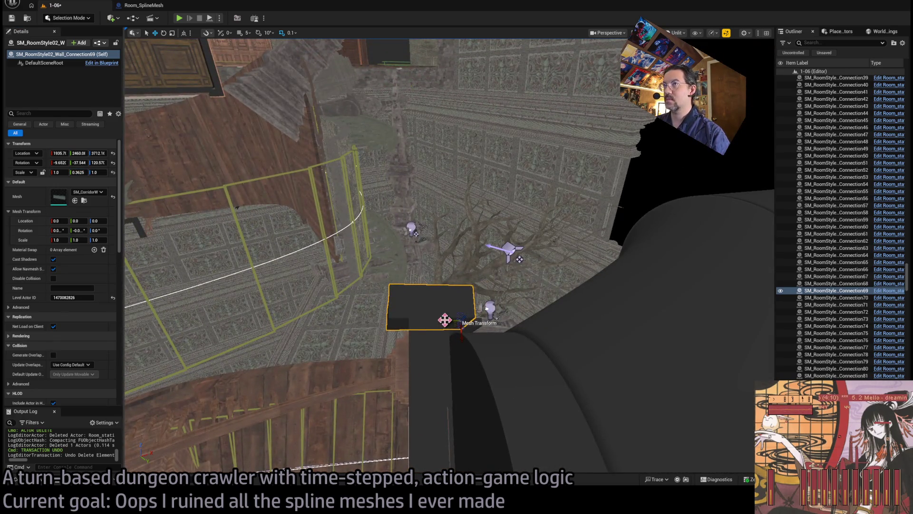
click(239, 33)
mouse_move(449, 322)
mouse_down()
mouse_move(571, 322)
mouse_move(520, 324)
mouse_move(247, 72)
mouse_up()
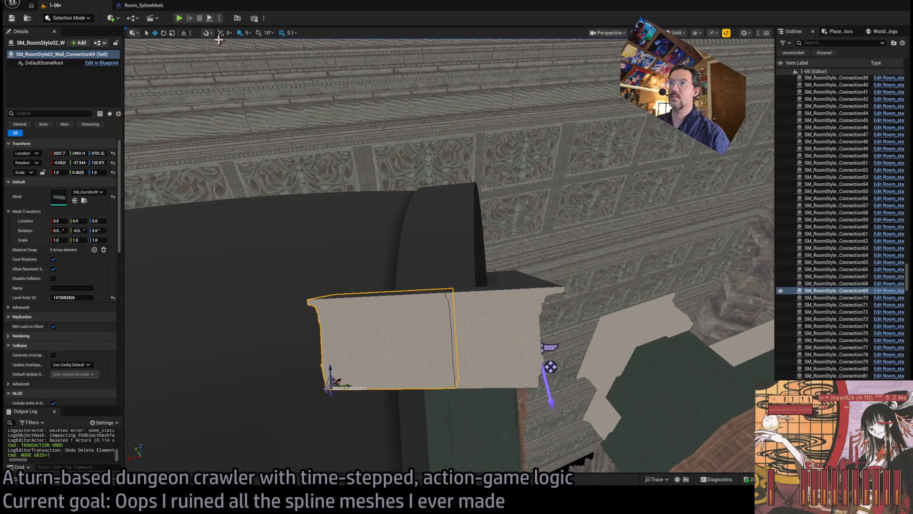
click(239, 33)
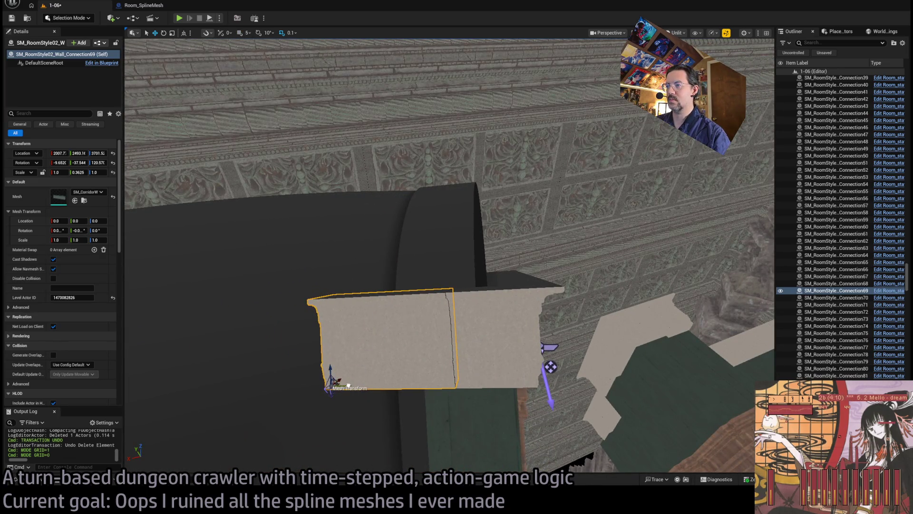
mouse_move(336, 377)
mouse_down()
mouse_move(290, 238)
mouse_move(323, 214)
mouse_up()
Step: Rebuild Room_SplineMesh9's static meshes and start a playtest of level 1-06
mouse_move(422, 338)
mouse_down()
mouse_move(388, 190)
mouse_move(428, 286)
mouse_move(481, 369)
mouse_up()
click(481, 369)
scroll(68, 333, down, 10)
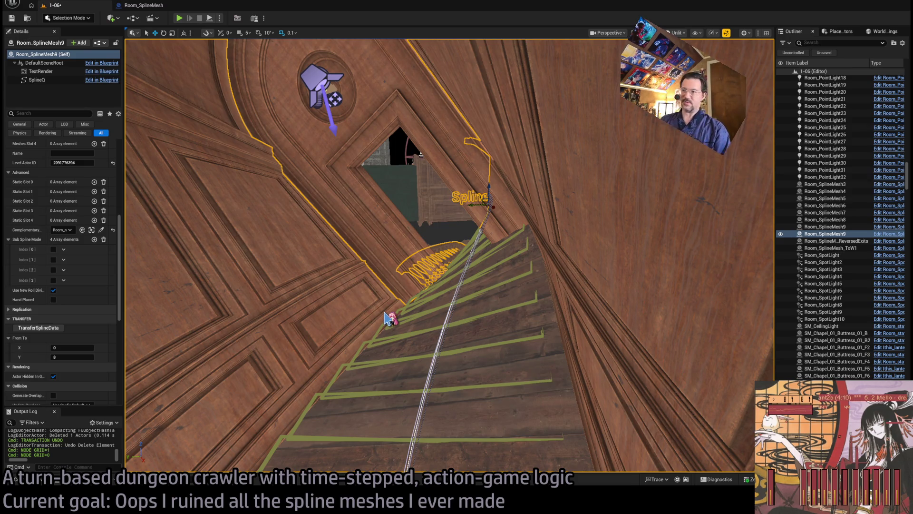
key(ctrl+z)
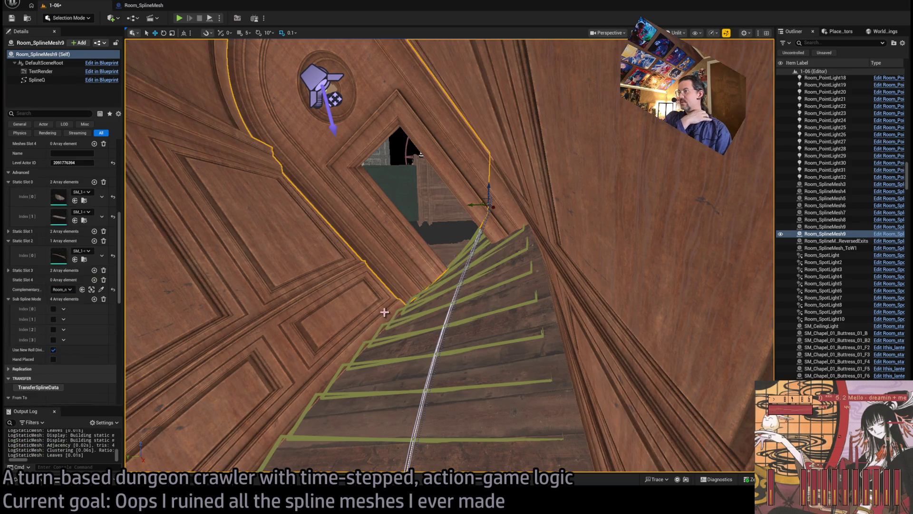
mouse_move(419, 164)
mouse_down()
mouse_move(428, 190)
mouse_move(244, 245)
mouse_move(333, 181)
mouse_move(388, 163)
mouse_up()
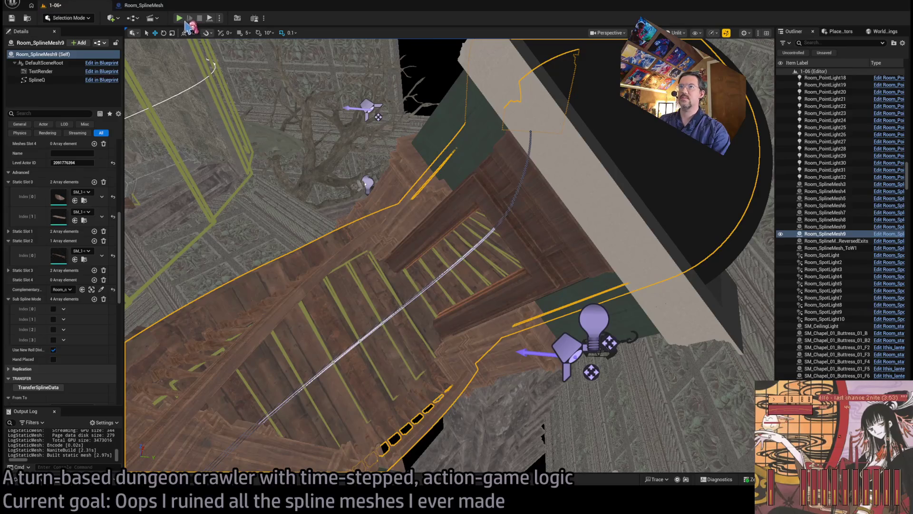
click(178, 18)
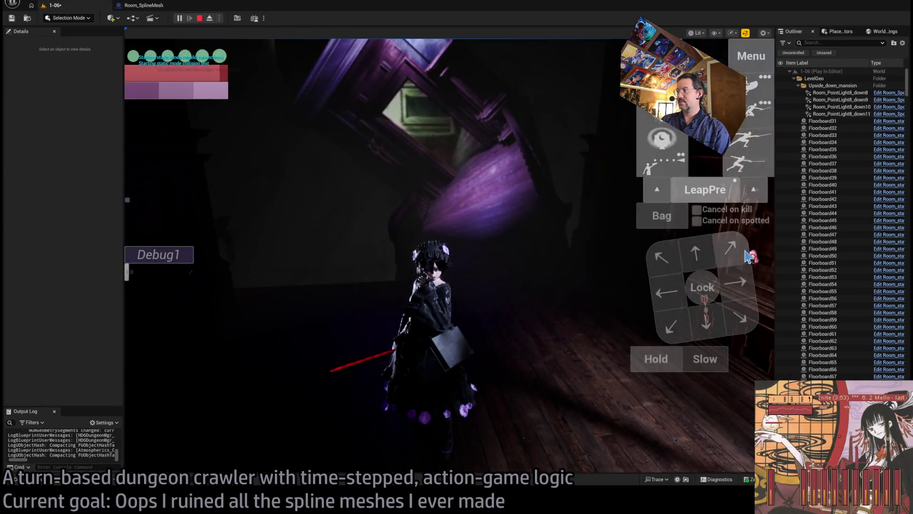
click(746, 253)
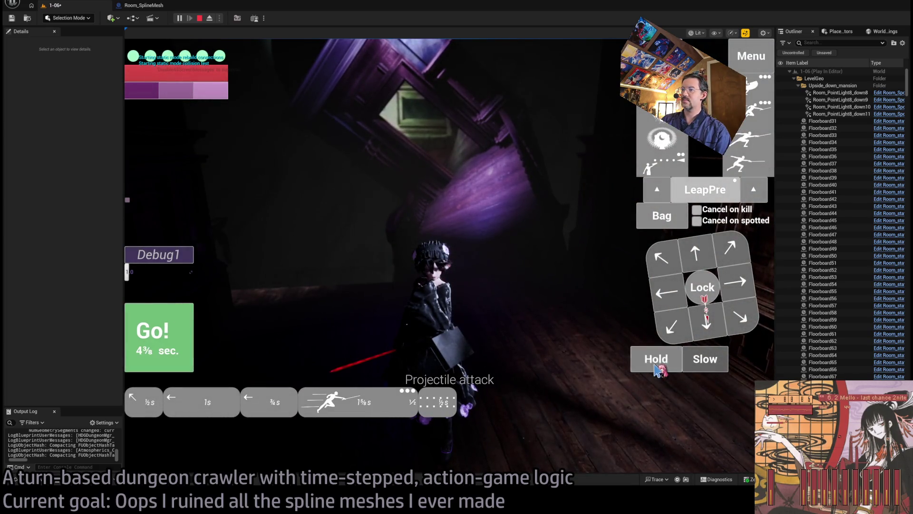
click(188, 353)
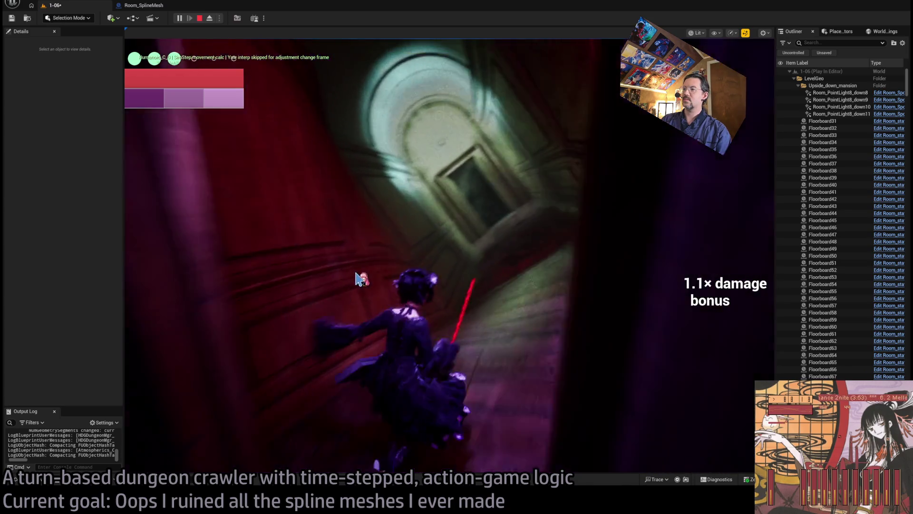
click(523, 271)
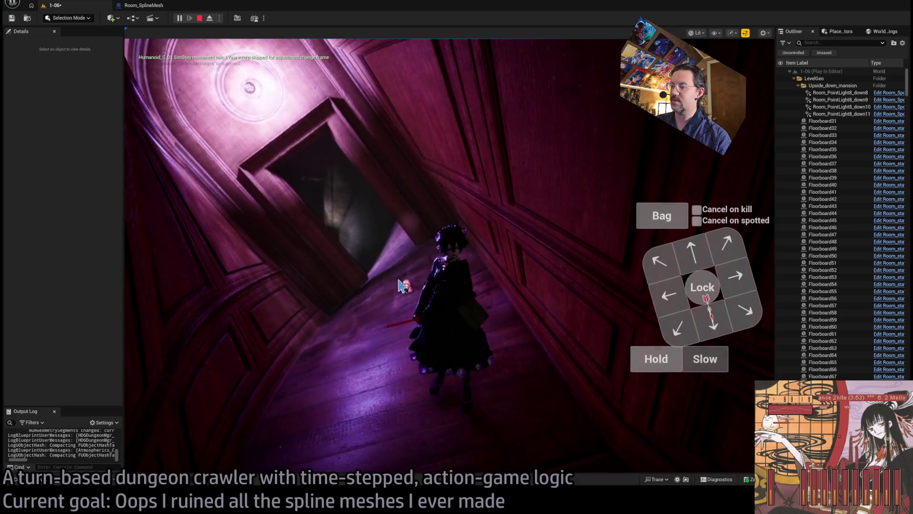
key(Escape)
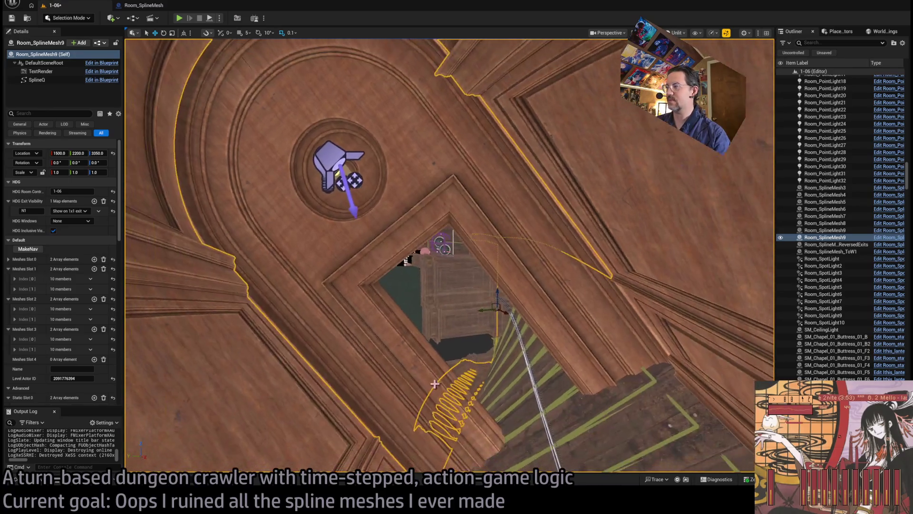
Step: Select Room_nav_surface13, the ceiling spotlight, Room_PointLight15 and SM_WallLight8, framing them
click(552, 312)
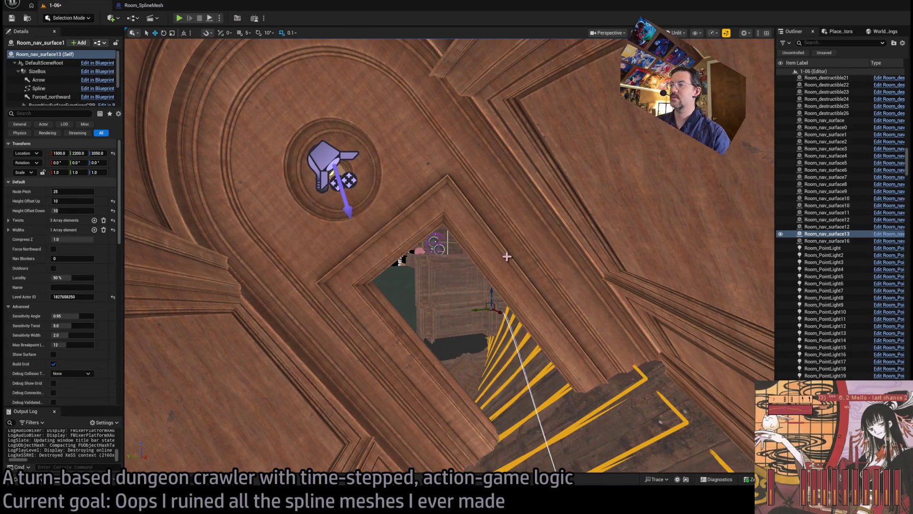
ctrl+click(319, 165)
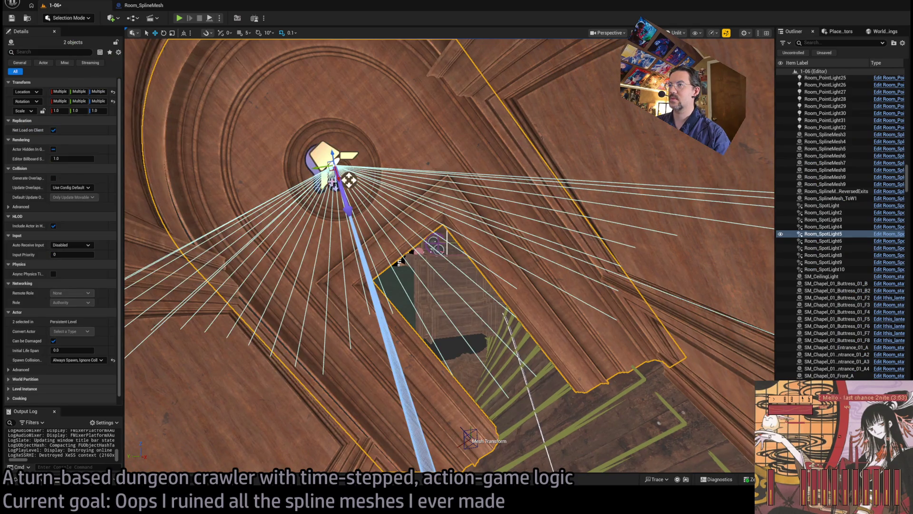
key(ctrl+z)
key(ctrl+z)
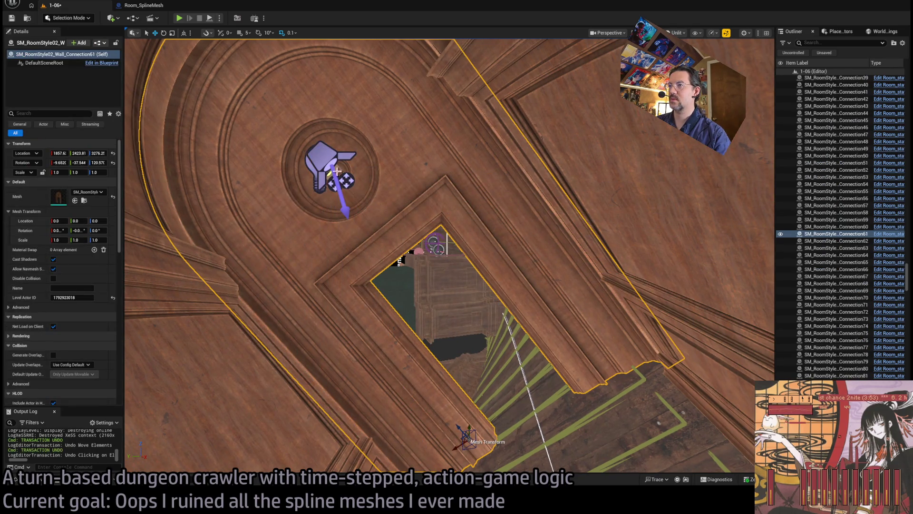
ctrl+click(316, 165)
ctrl+click(324, 172)
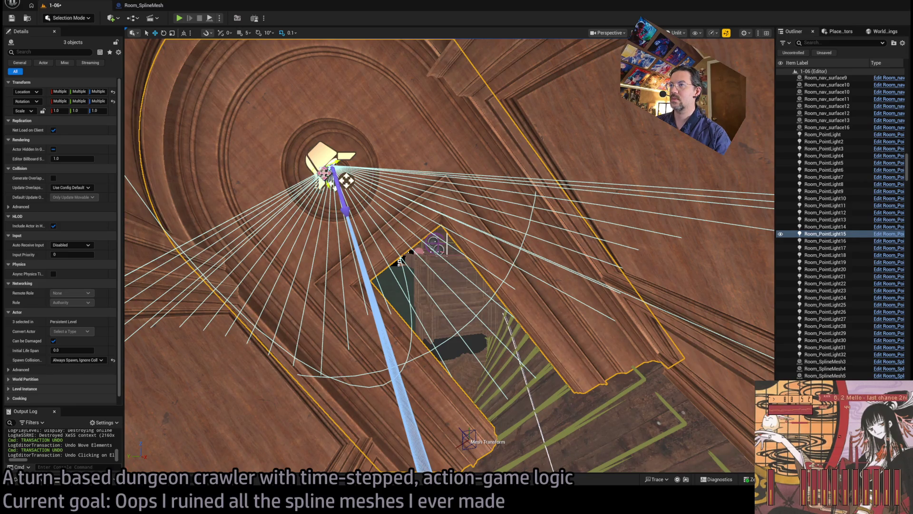
key(f)
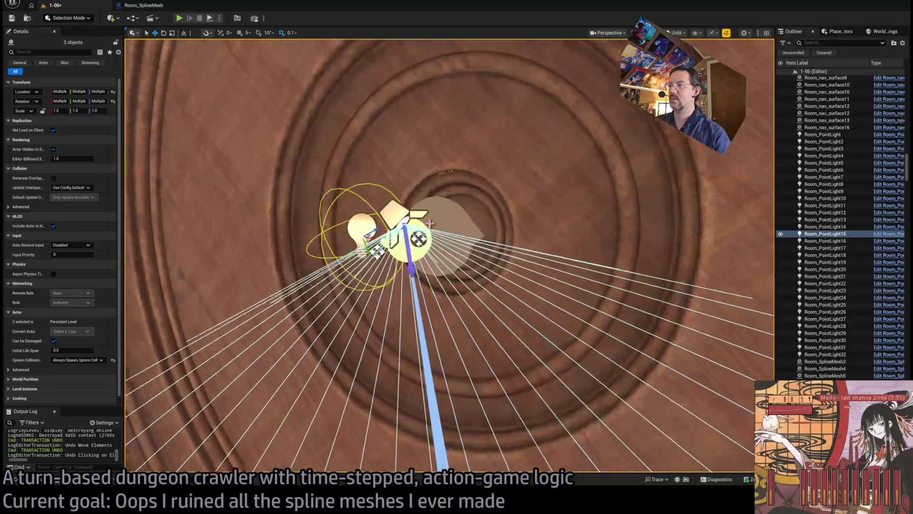
ctrl+click(451, 222)
key(f)
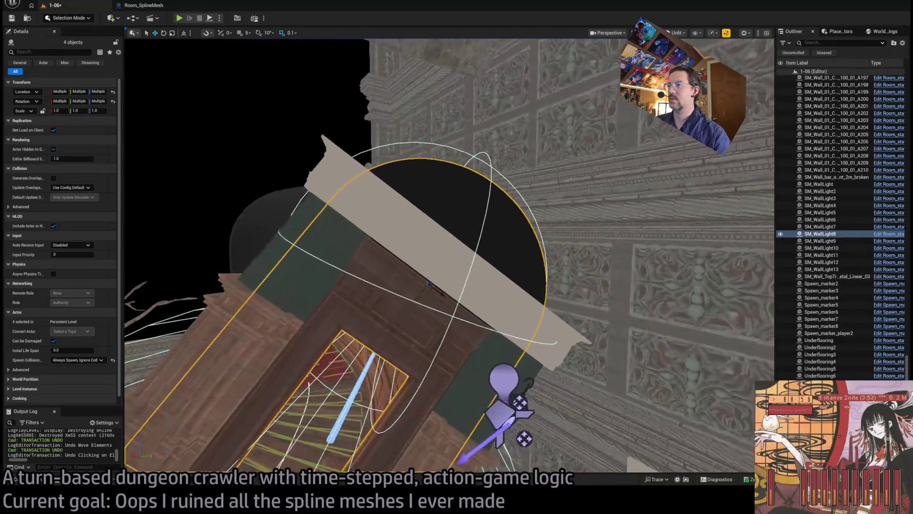
Step: Add the beige wall piece and Connection67, 70, 69 and 63 to the selection
ctrl+click(400, 221)
key(f)
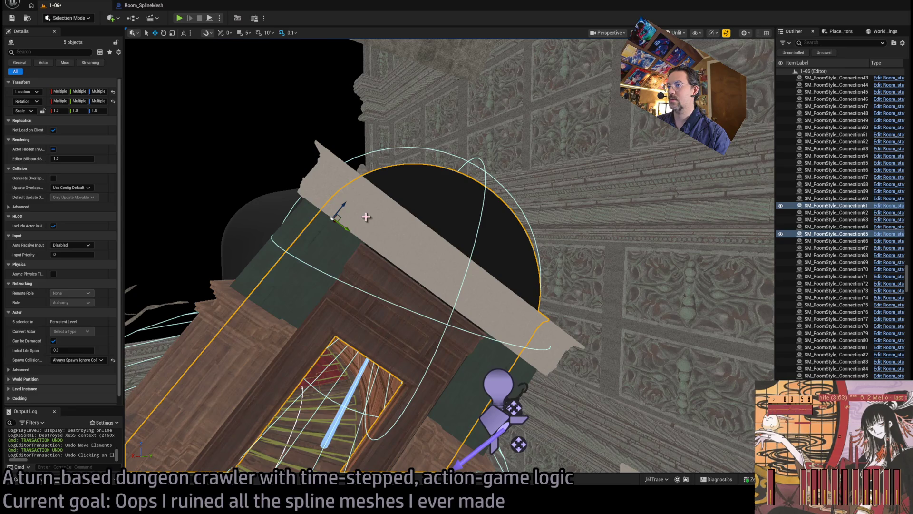
ctrl+click(343, 177)
ctrl+click(565, 333)
key(f)
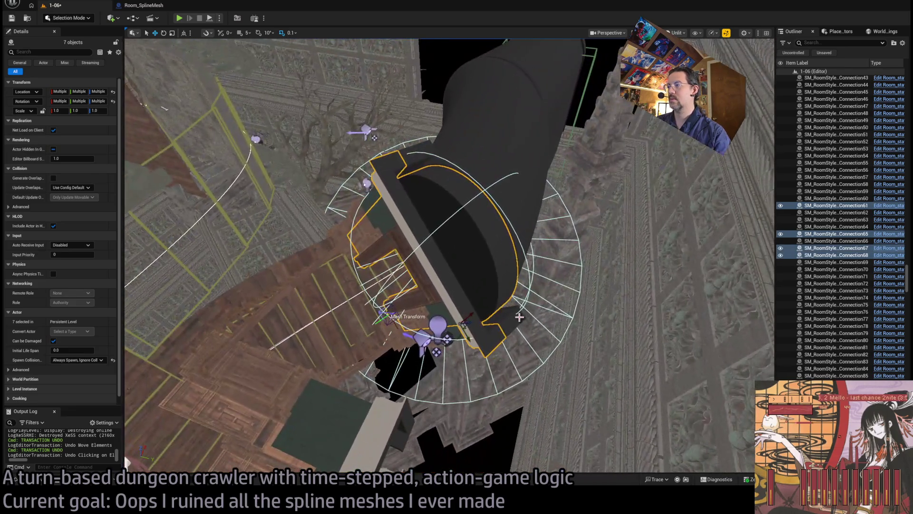
ctrl+click(518, 317)
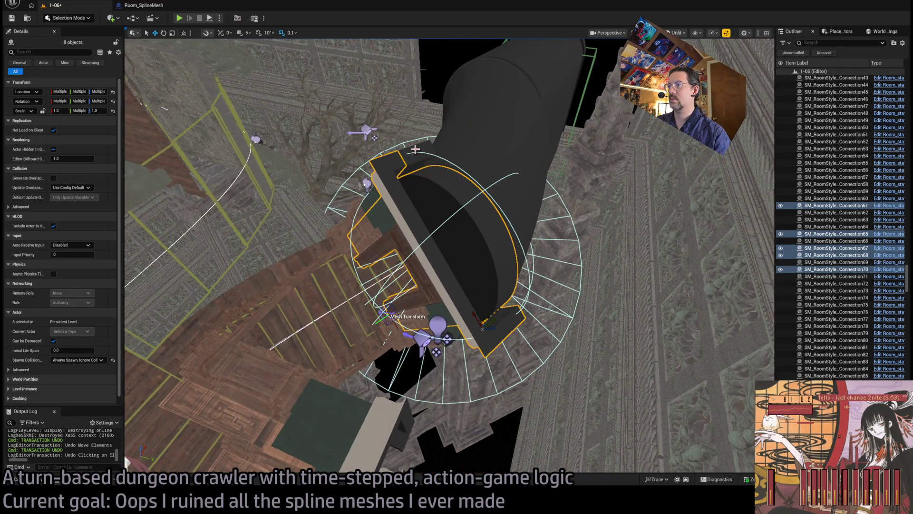
ctrl+click(415, 149)
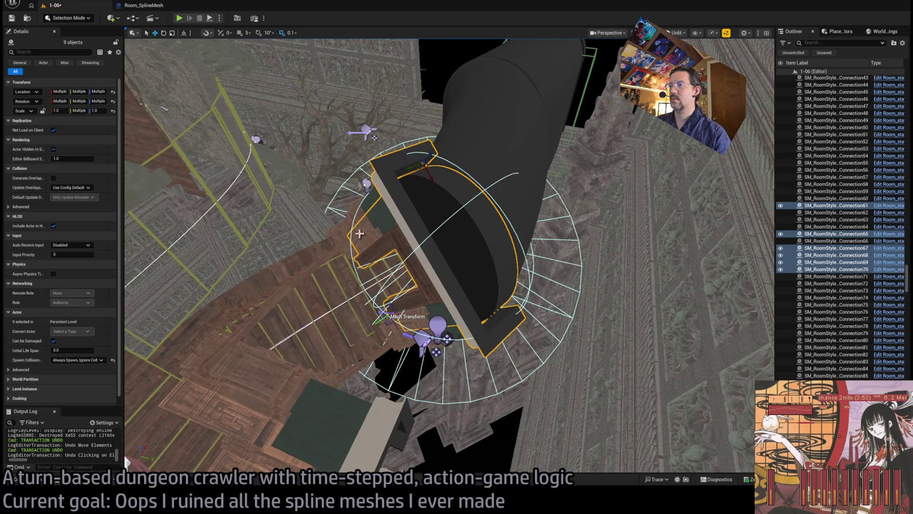
ctrl+click(348, 221)
Step: Add the stair-bottom lights and a wall light to the selection and frame them
ctrl+click(423, 339)
ctrl+click(437, 325)
ctrl+click(437, 342)
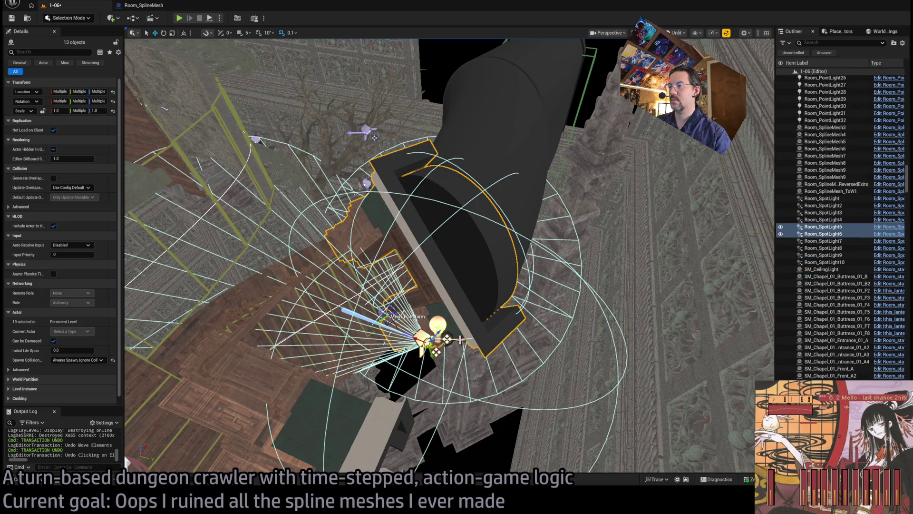
key(f)
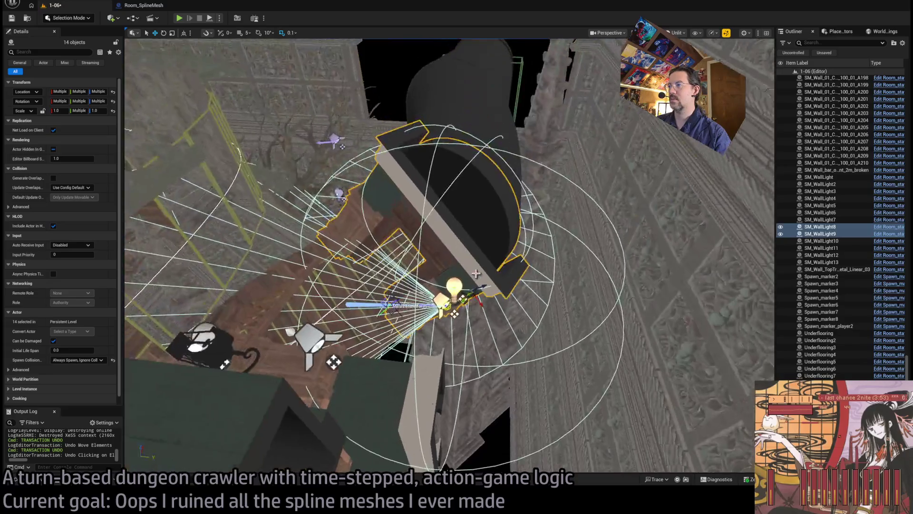
ctrl+click(332, 362)
key(f)
Step: Undo the accidental moves of the selected pieces, then select Room_SplineMesh6
key(ctrl+z)
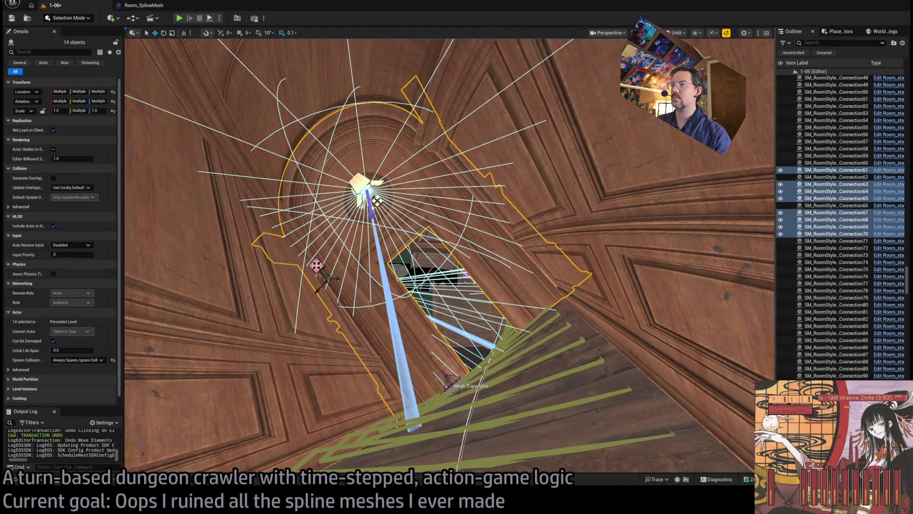
ctrl+click(465, 227)
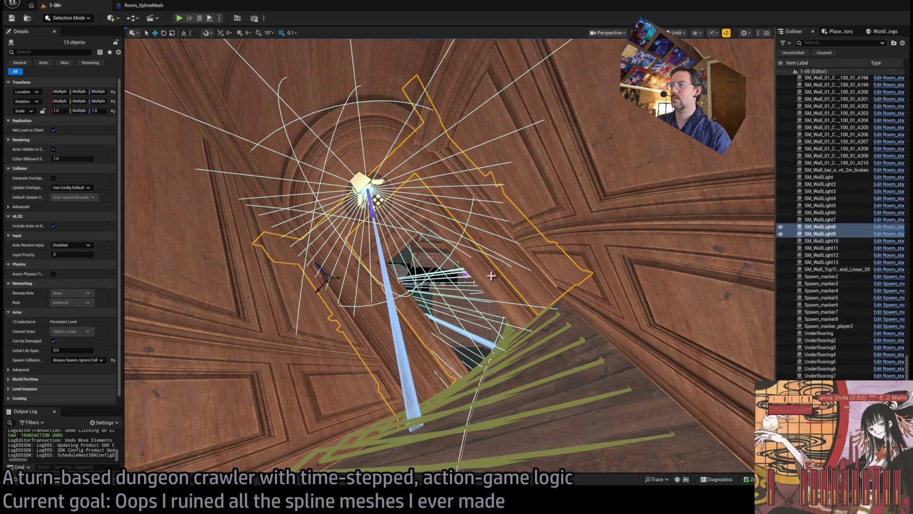
key(ctrl+z)
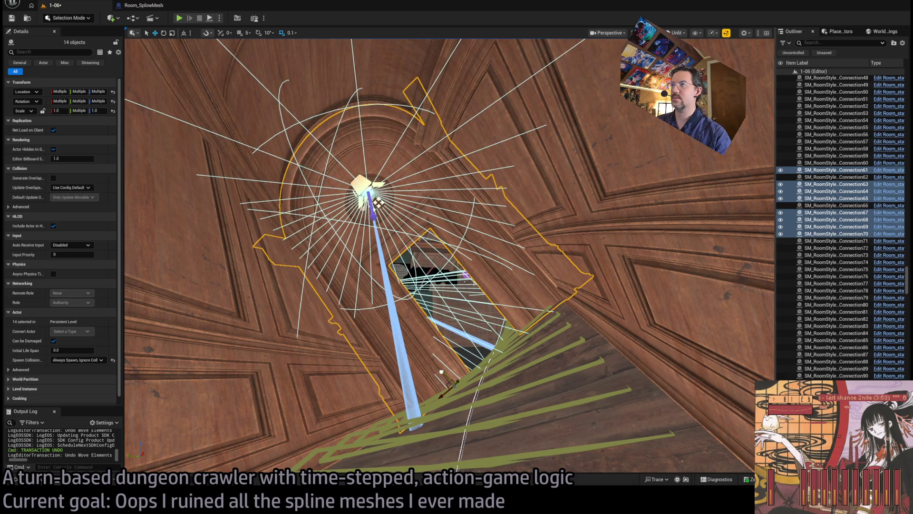
scroll(449, 368, up, 10)
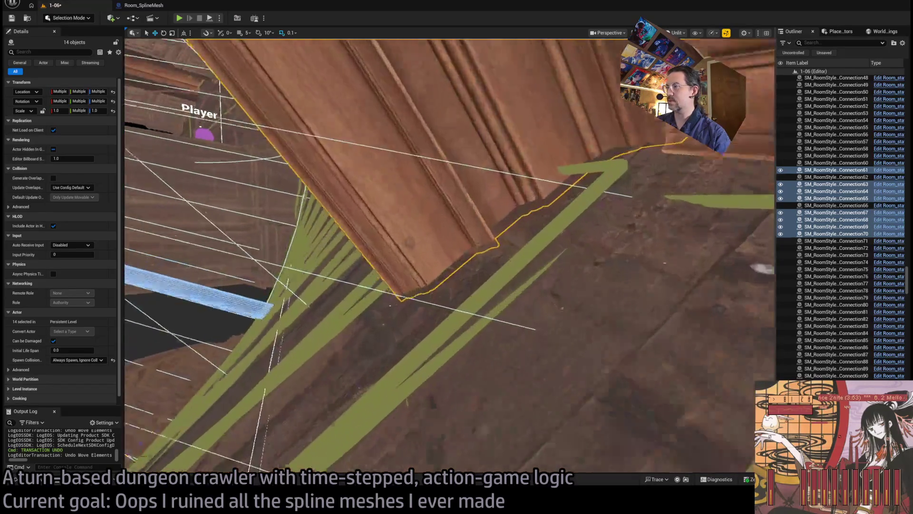
scroll(450, 255, up, 10)
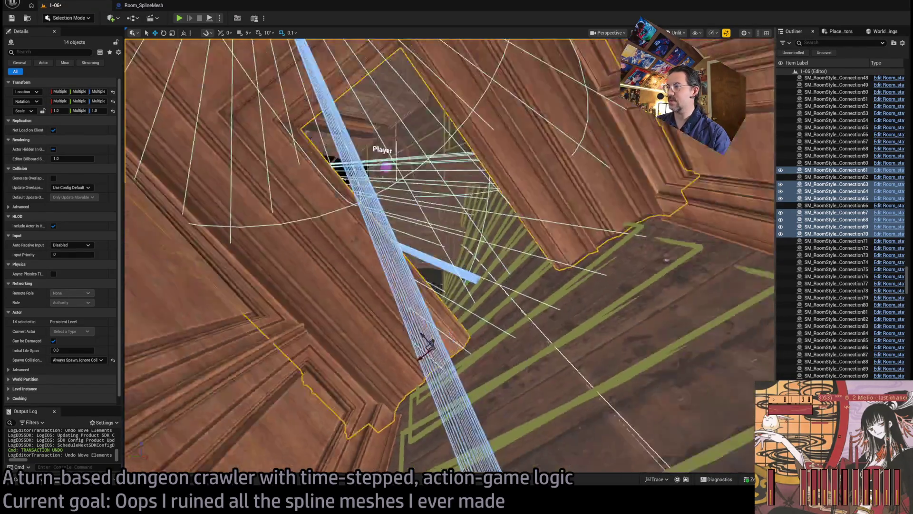
scroll(449, 255, up, 10)
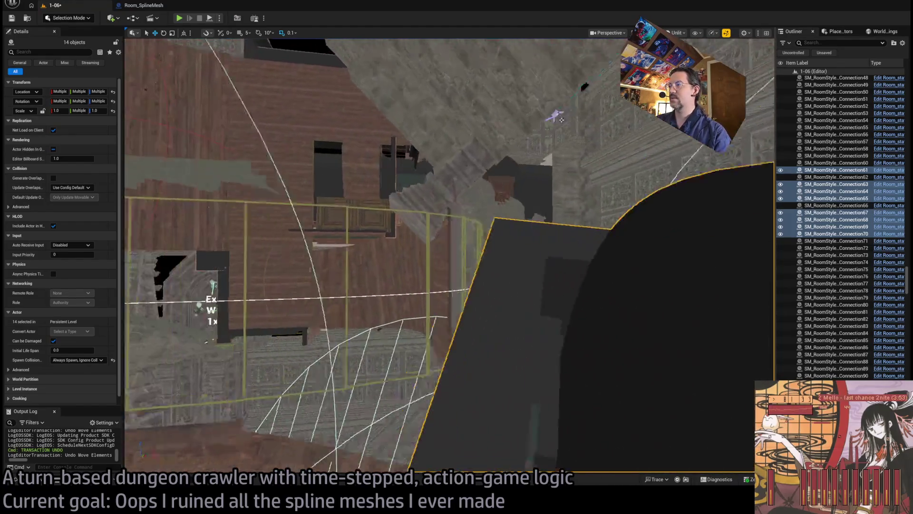
scroll(378, 305, up, 8)
click(498, 222)
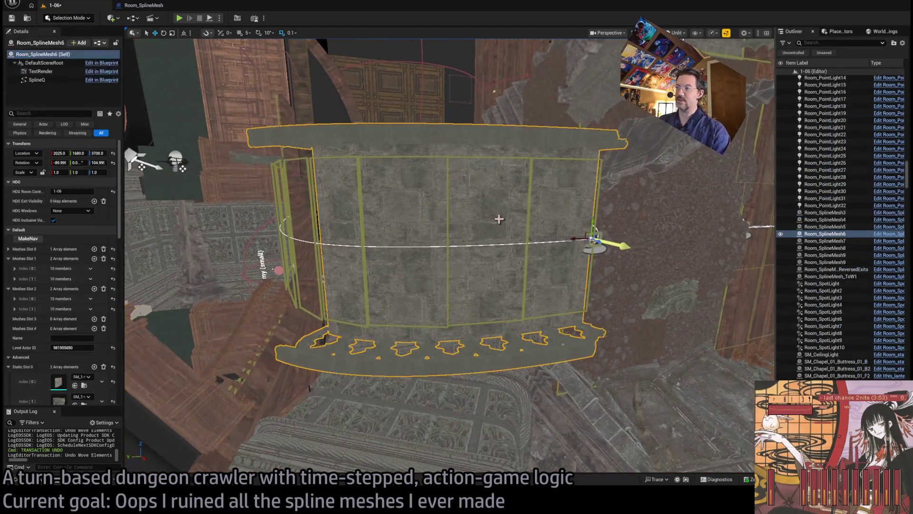
Step: Save the level and rebuild Room_SplineMesh6 with TransferSplineData
key(ctrl+s)
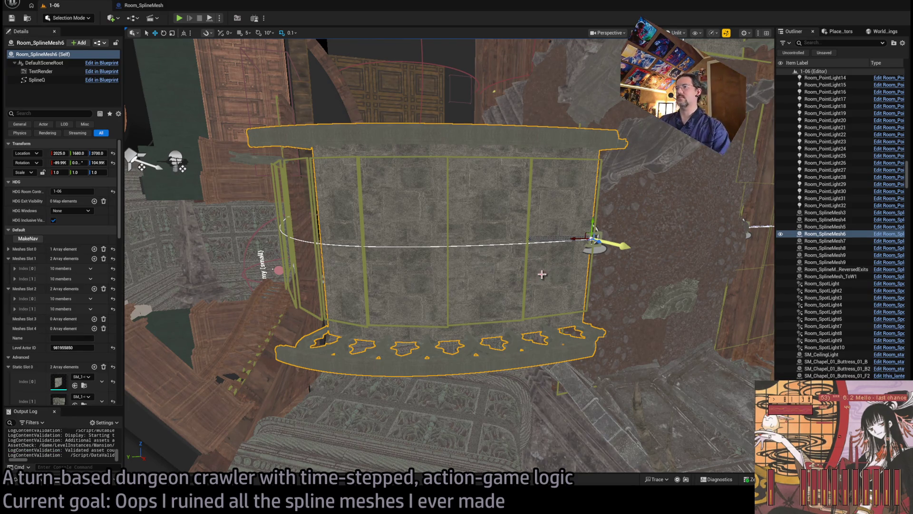
scroll(544, 275, down, 2)
click(501, 251)
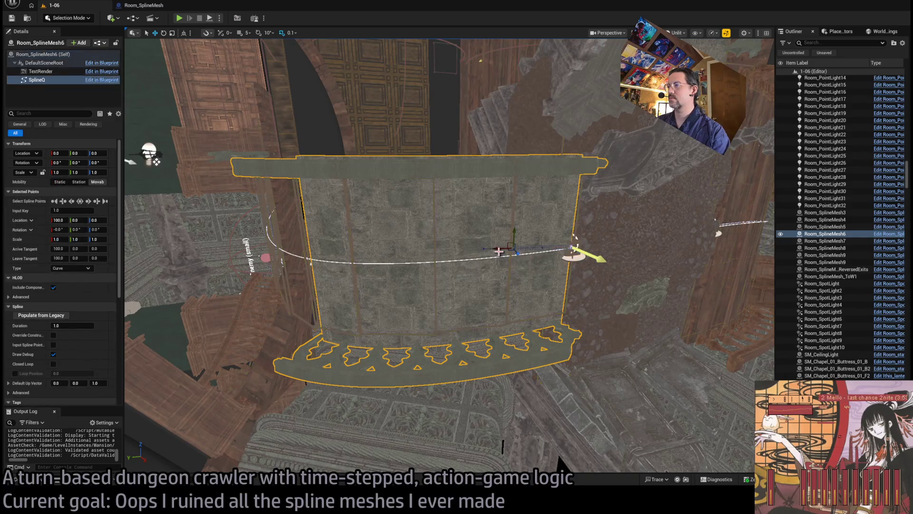
click(548, 285)
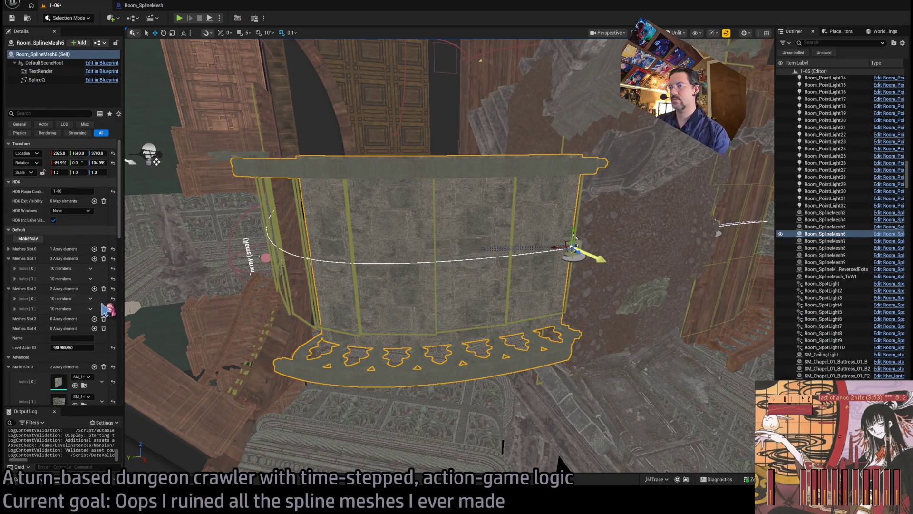
scroll(59, 316, down, 5)
scroll(59, 317, down, 5)
scroll(72, 209, up, 3)
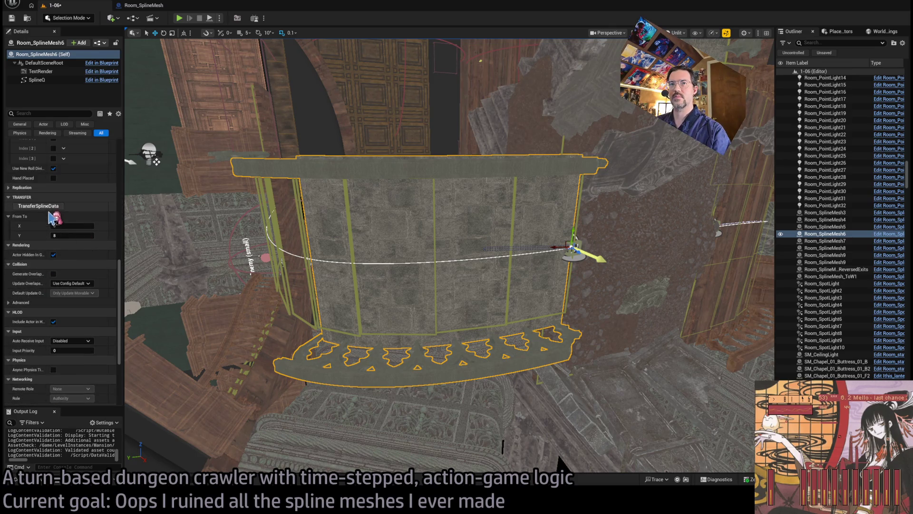
click(38, 205)
scroll(633, 242, up, 10)
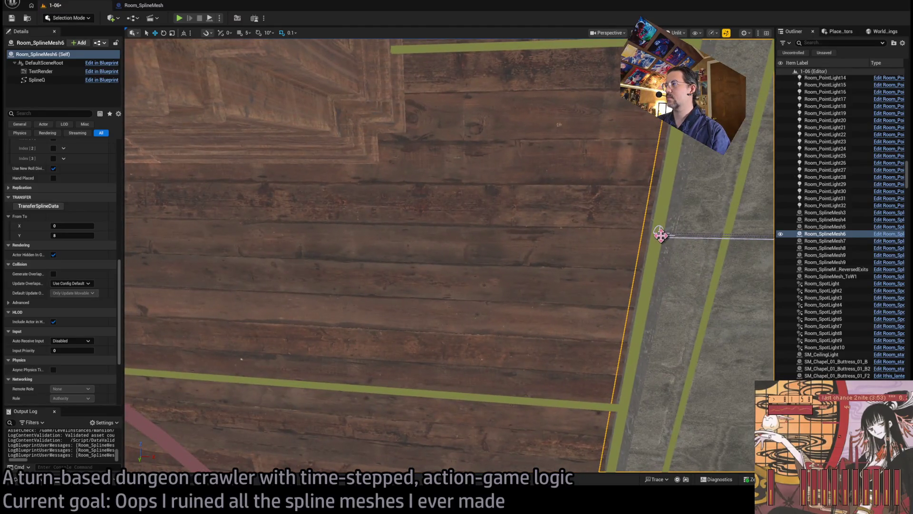
Step: Drag the wall's end spline point to the wooden wall's edge and enable rotation snapping
click(658, 233)
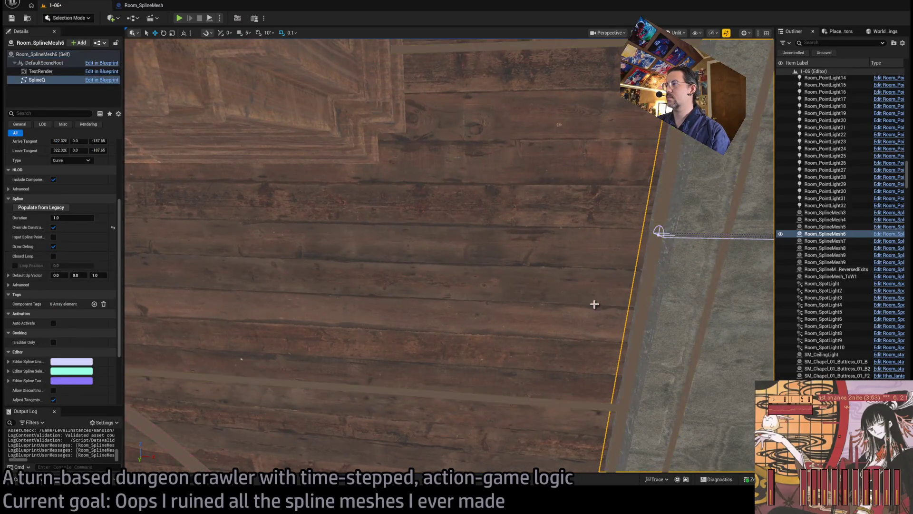
drag(663, 233, 491, 226)
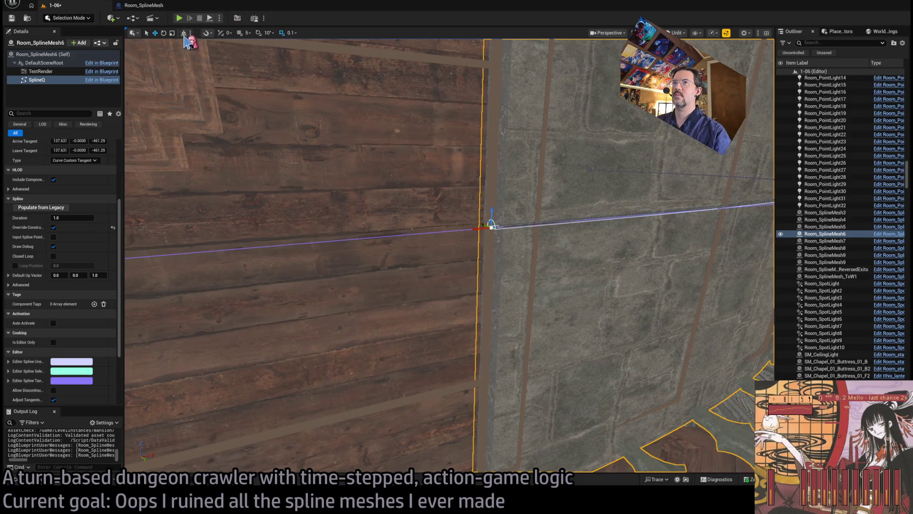
click(260, 34)
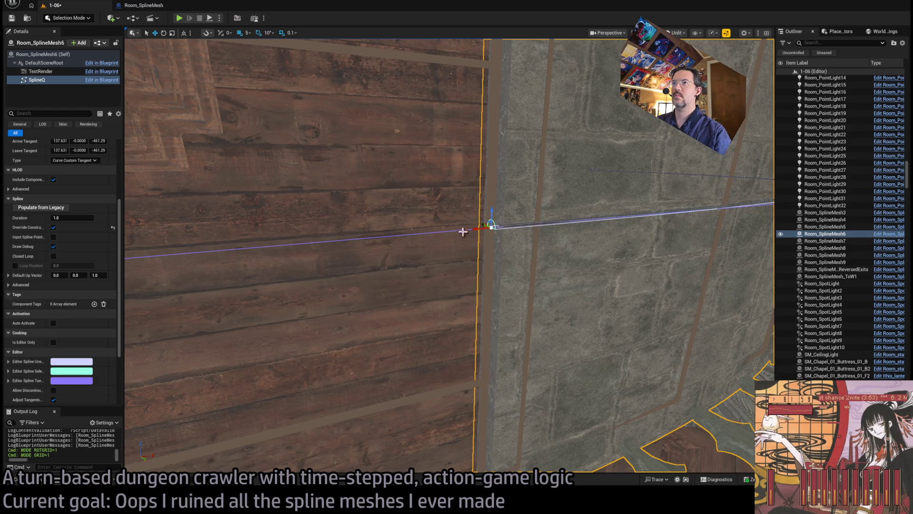
mouse_move(484, 224)
mouse_down()
mouse_move(448, 212)
mouse_move(551, 320)
mouse_move(578, 264)
mouse_move(754, 371)
mouse_move(507, 241)
mouse_move(592, 258)
mouse_move(495, 230)
mouse_move(513, 201)
mouse_move(511, 239)
mouse_move(619, 209)
mouse_move(580, 185)
mouse_up()
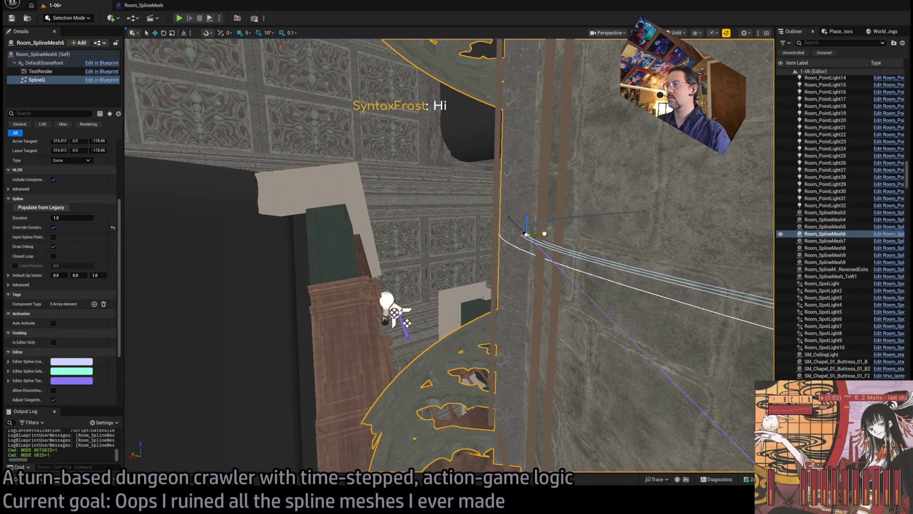
mouse_move(590, 219)
mouse_down()
mouse_move(598, 285)
mouse_move(568, 256)
mouse_move(501, 326)
mouse_move(457, 163)
mouse_move(452, 229)
mouse_move(444, 156)
mouse_move(444, 275)
mouse_up()
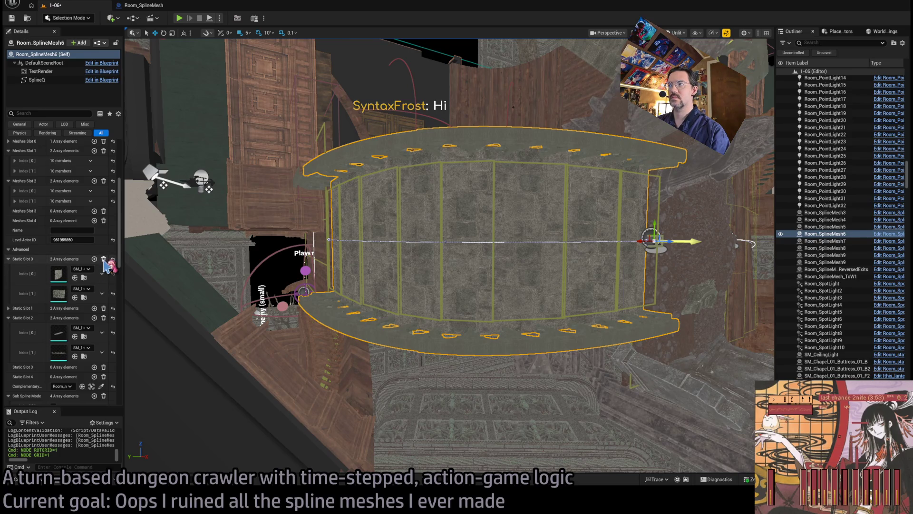
Step: Clear Room_SplineMesh6's Static Slot 0, 1 and 2 arrays and inspect the rebuilt arched panels
click(103, 260)
click(103, 269)
click(104, 278)
mouse_move(368, 265)
mouse_down()
mouse_move(409, 238)
mouse_move(435, 240)
mouse_up()
click(442, 233)
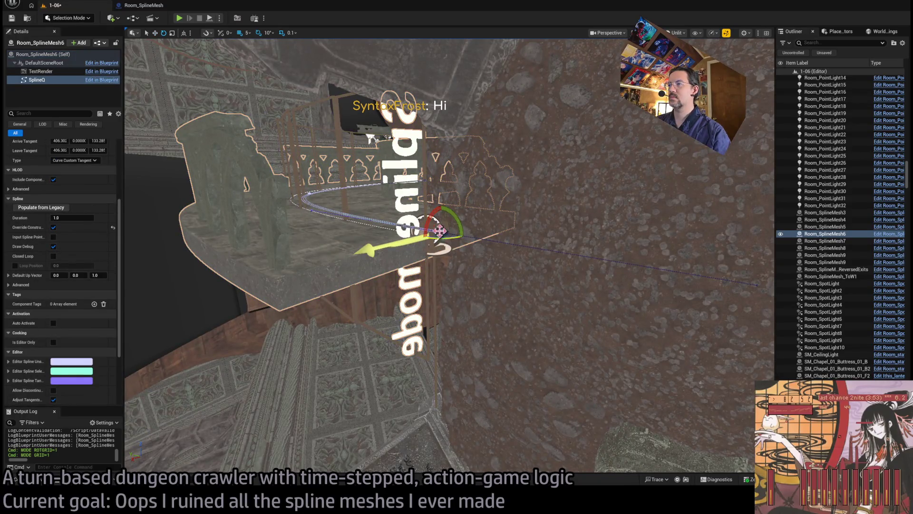
mouse_move(443, 233)
mouse_down()
mouse_move(416, 290)
mouse_move(499, 247)
mouse_up()
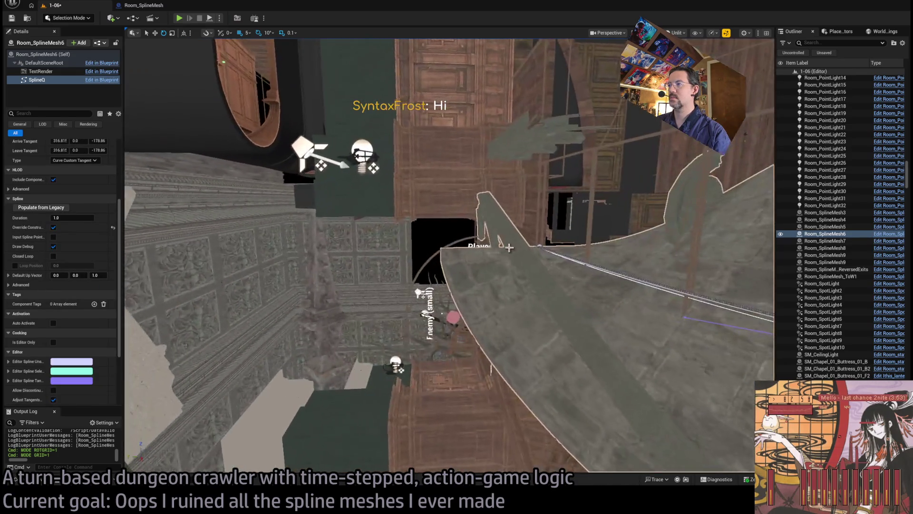
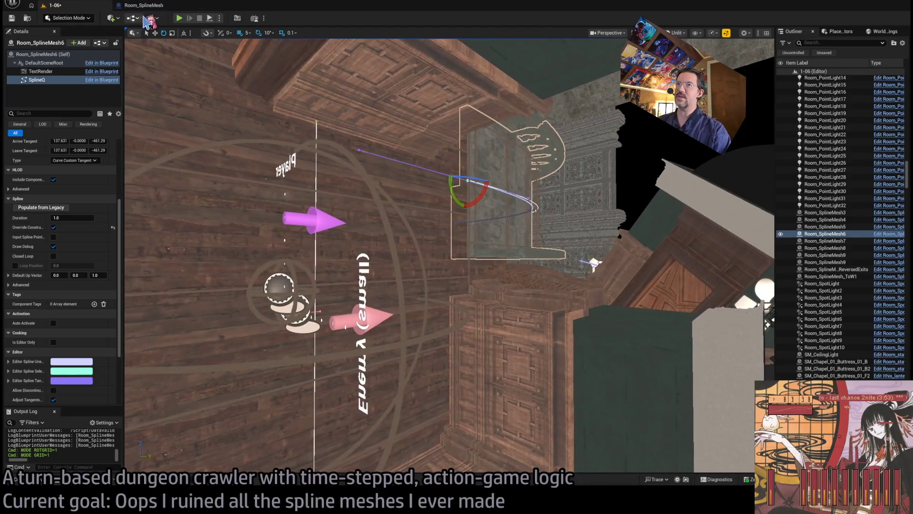
Step: Launch a Play-in-Editor test of level 1-06 and queue a first move for the character
key(alt+p)
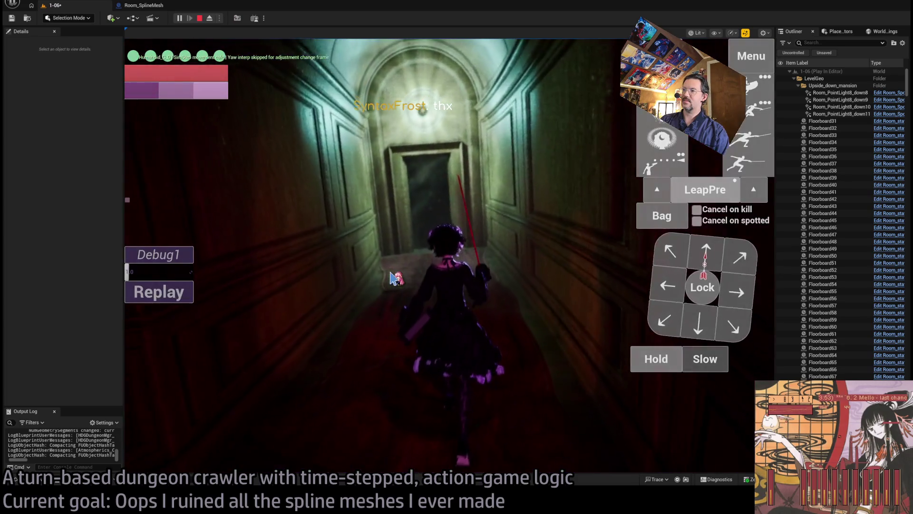
click(697, 323)
Step: Walk the character toward the staircase with queued moves, then stop PIE and frame Room_SplineMesh6
click(698, 323)
click(698, 322)
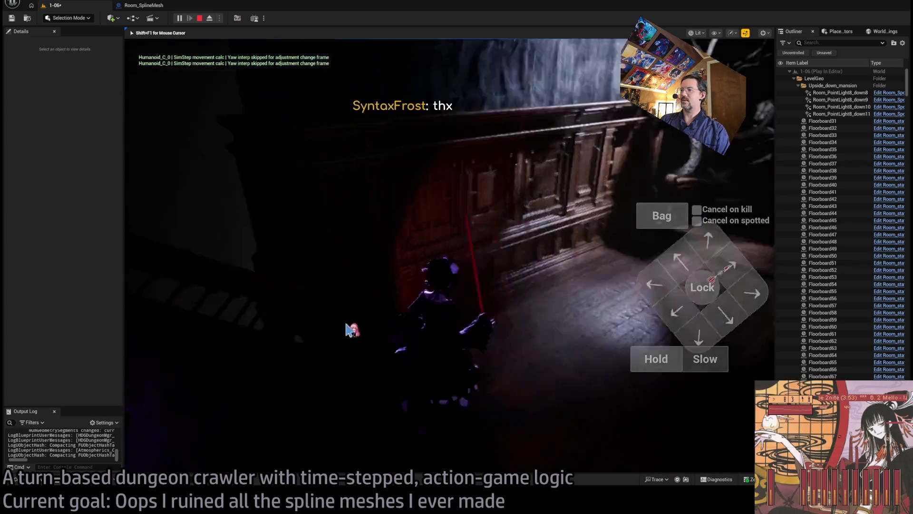
click(689, 333)
click(689, 335)
click(690, 334)
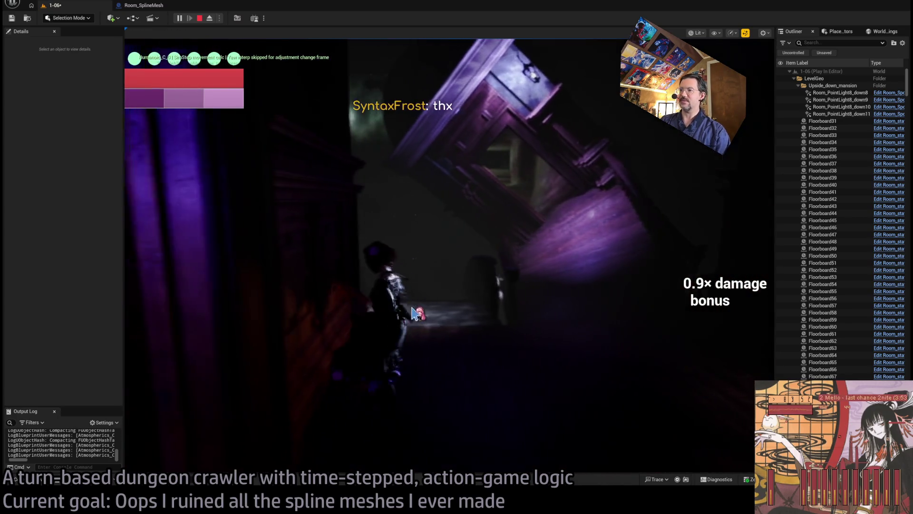
key(Escape)
key(f)
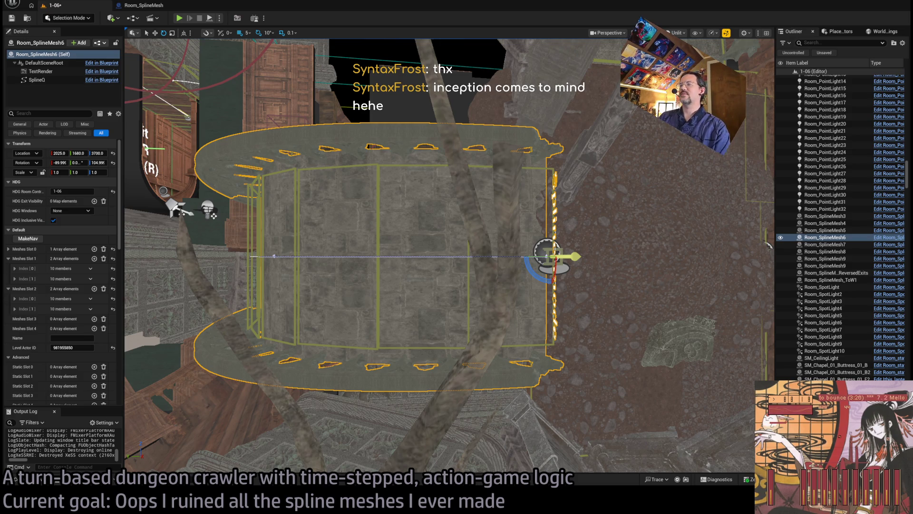
Step: Fly around Room_SplineMesh6 to check its curved stone walls for gaps, then move to the red-carpeted room
scroll(425, 186, down, 5)
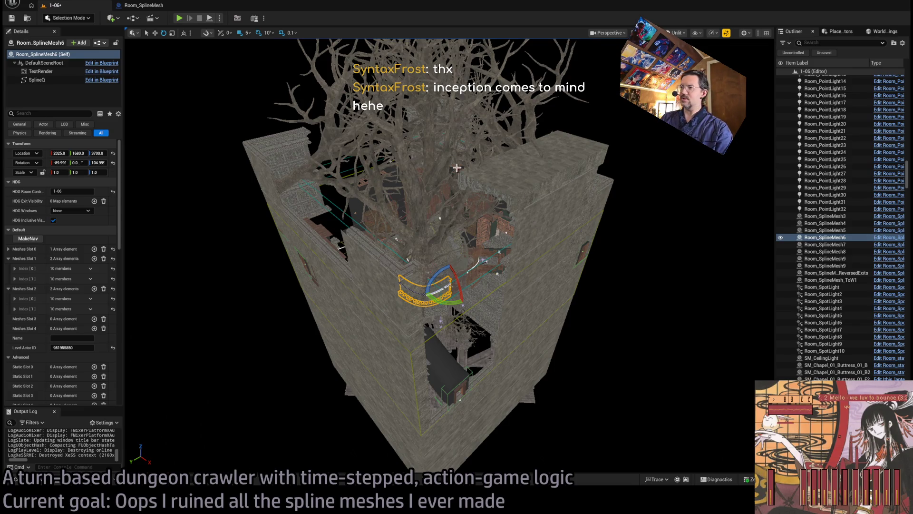
scroll(470, 219, up, 6)
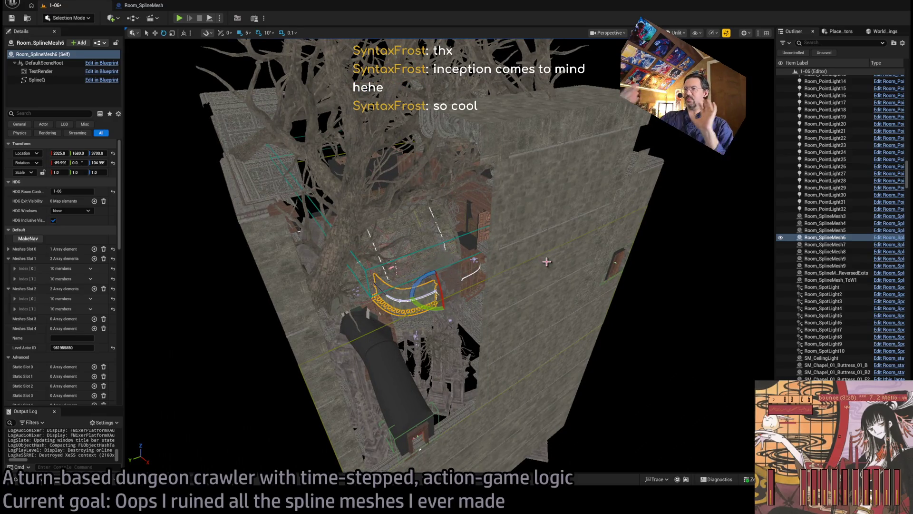
mouse_move(534, 221)
mouse_down()
mouse_move(511, 105)
mouse_move(478, 255)
mouse_up()
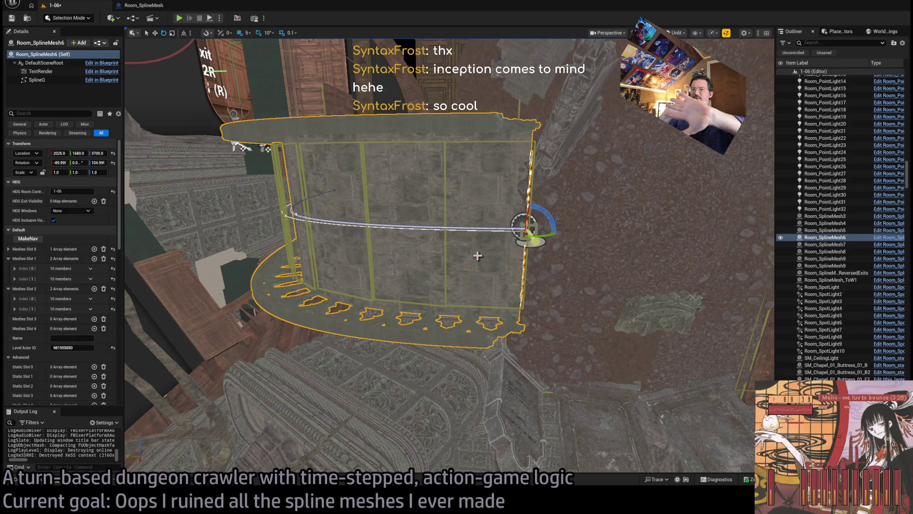
mouse_move(435, 223)
mouse_down()
mouse_move(421, 190)
mouse_move(507, 324)
mouse_up()
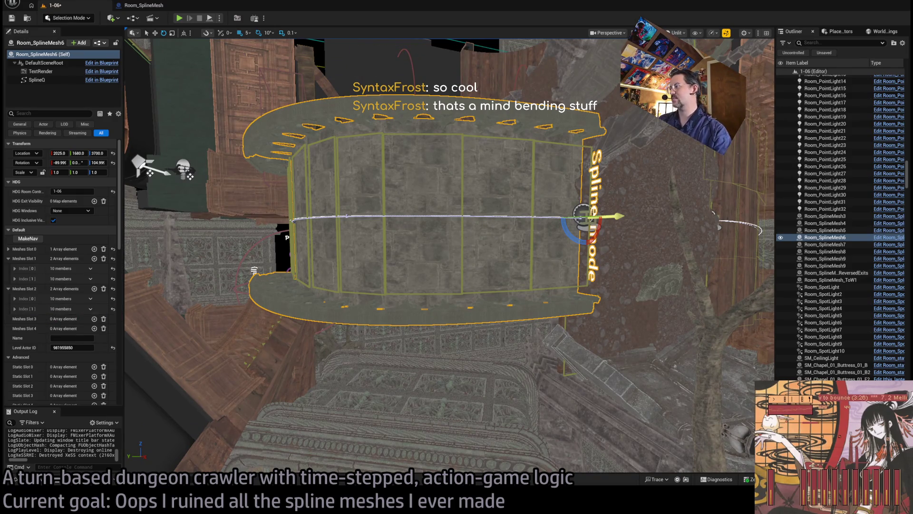
drag(526, 326, 495, 343)
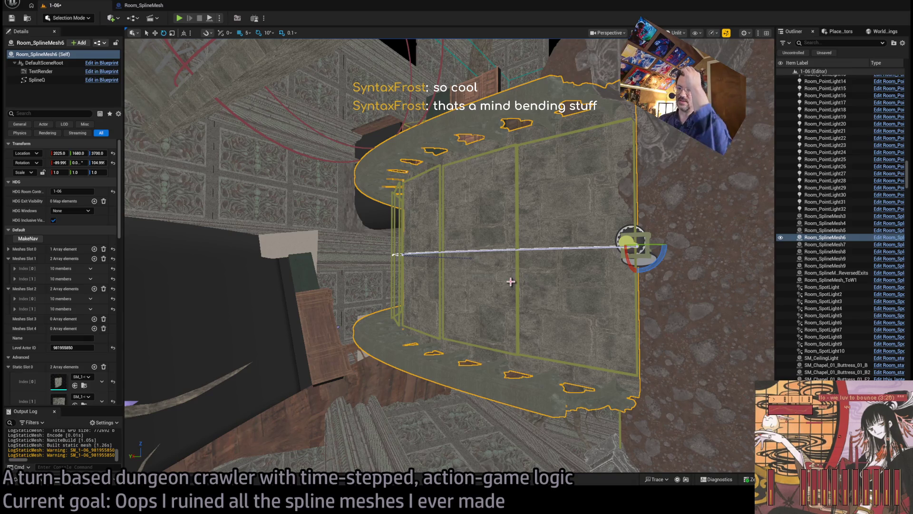
mouse_move(123, 397)
mouse_down()
mouse_move(412, 399)
mouse_move(119, 394)
mouse_move(154, 389)
mouse_up()
drag(374, 360, 205, 300)
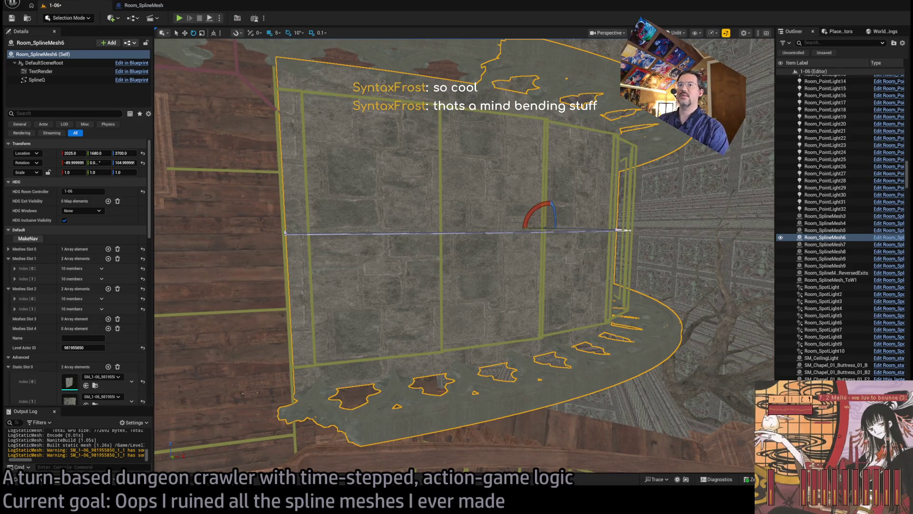
drag(204, 299, 191, 286)
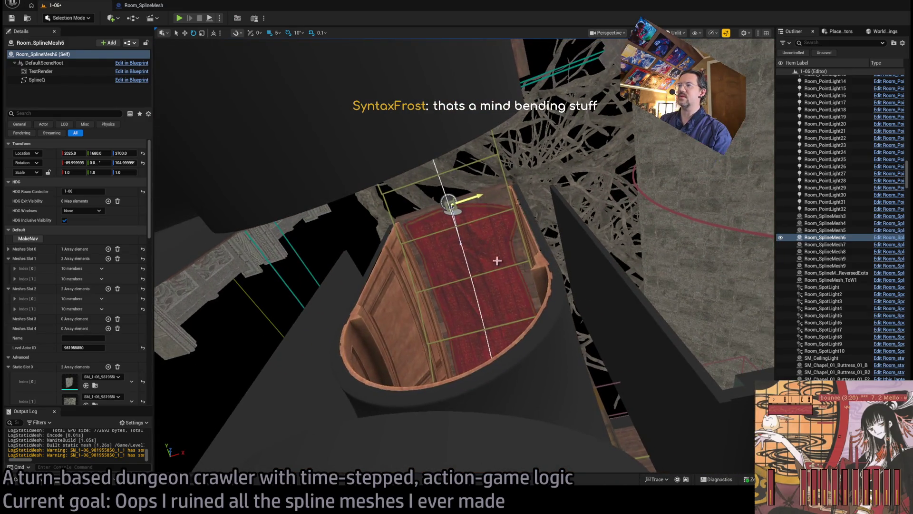
Step: Select and frame Room_SplineMesh_ToReversedExits, then run TransferSplineData on it
click(497, 260)
key(f)
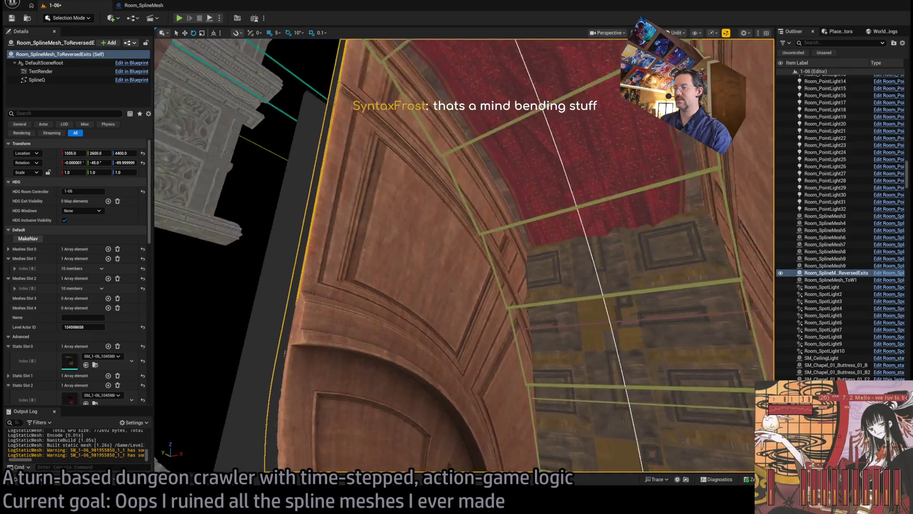
drag(463, 257, 409, 245)
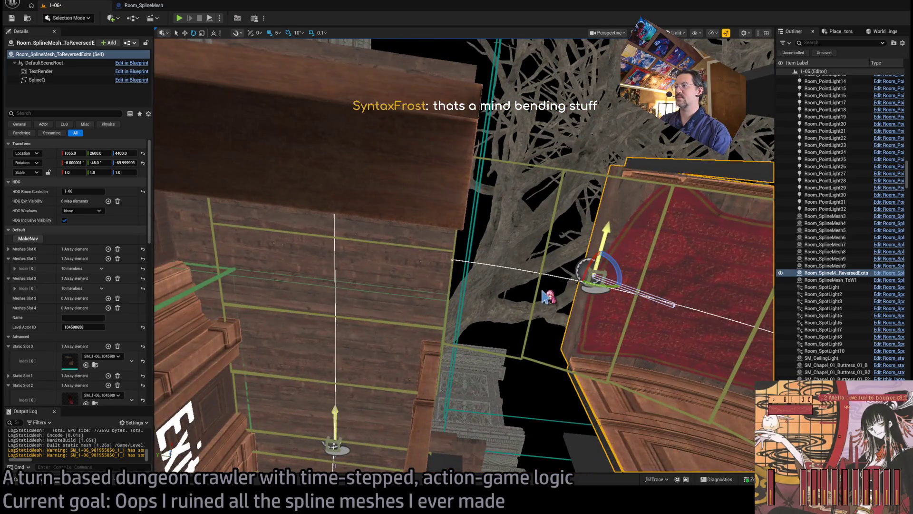
drag(623, 299, 609, 295)
scroll(99, 312, down, 10)
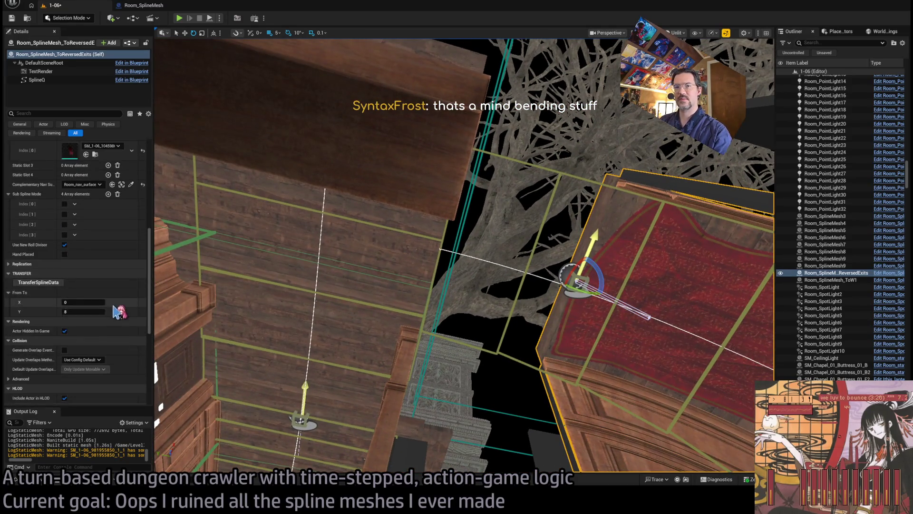
click(56, 271)
Step: Inspect a spline point inside the curved wooden wall, then rerun TransferSplineData on the room actor
mouse_move(505, 326)
mouse_down()
mouse_move(466, 310)
mouse_move(490, 293)
mouse_up()
click(471, 235)
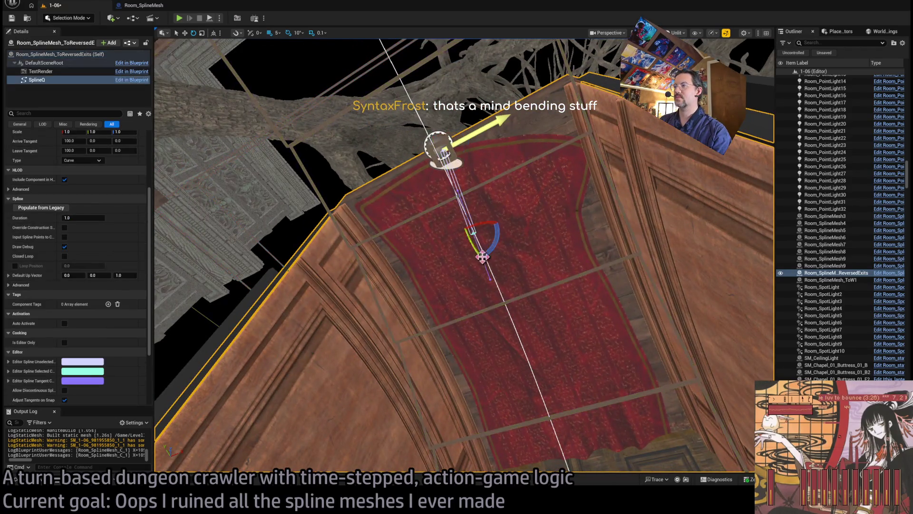
click(636, 149)
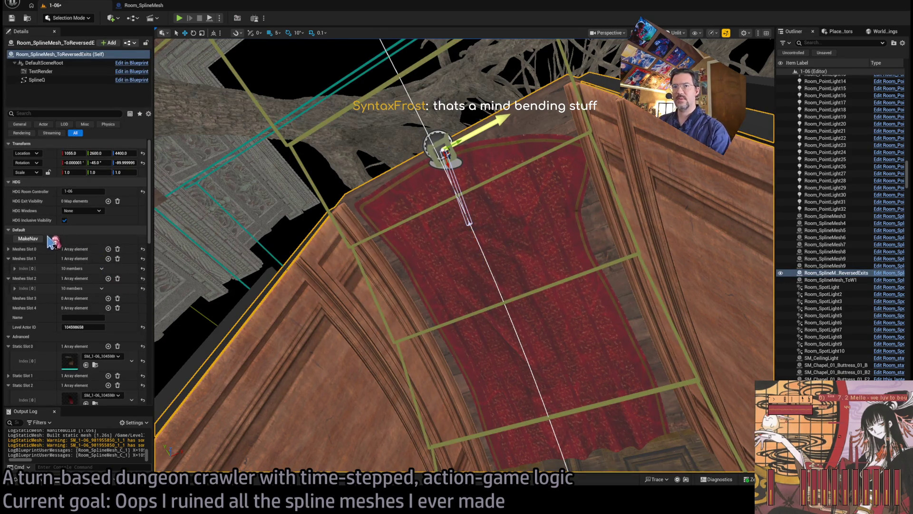
scroll(43, 331, down, 6)
click(38, 350)
key(f)
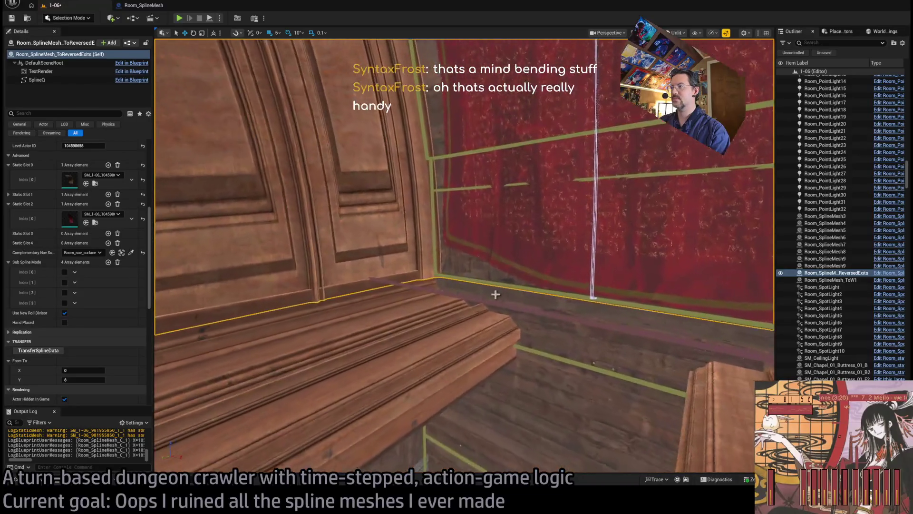
Step: Select and frame the SplineQ component, then reselect the room to inspect the exit doorway and red ceiling
click(37, 80)
key(f)
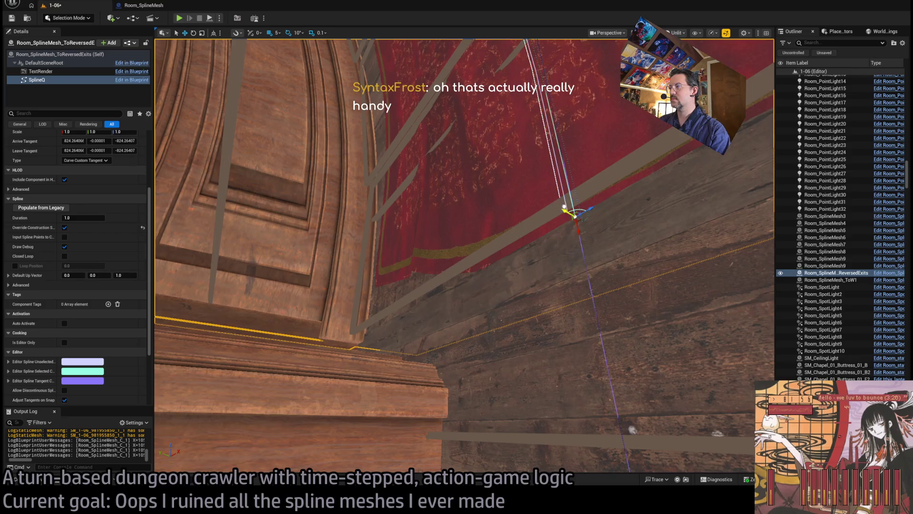
drag(583, 257, 584, 257)
drag(531, 247, 530, 246)
mouse_move(491, 317)
mouse_down()
mouse_move(463, 316)
mouse_move(581, 373)
mouse_up()
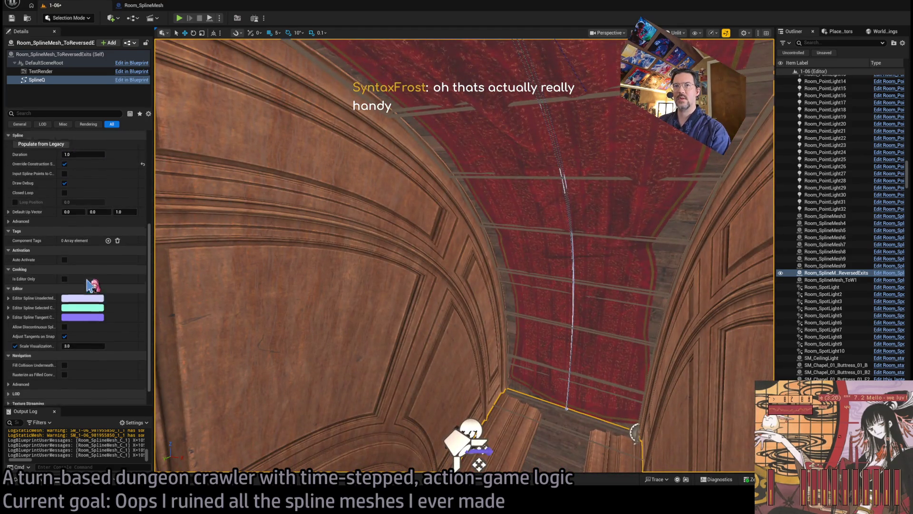
click(697, 346)
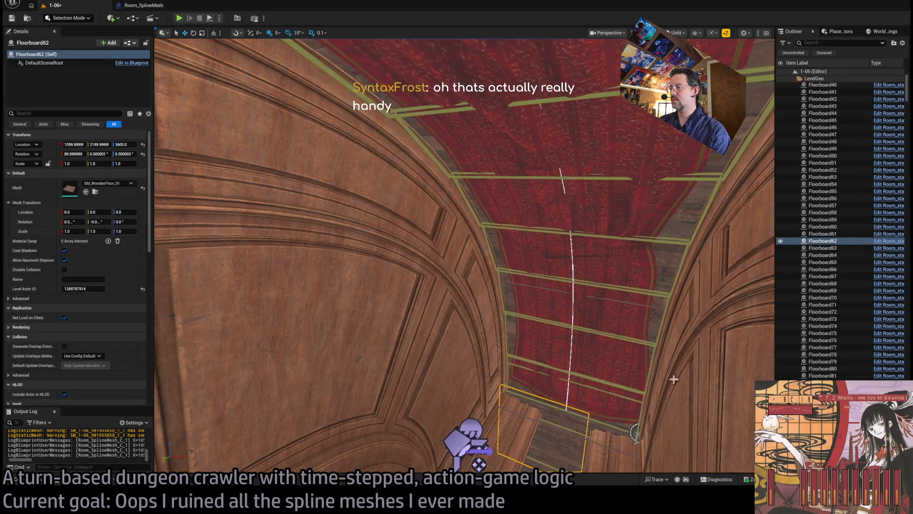
scroll(67, 305, down, 5)
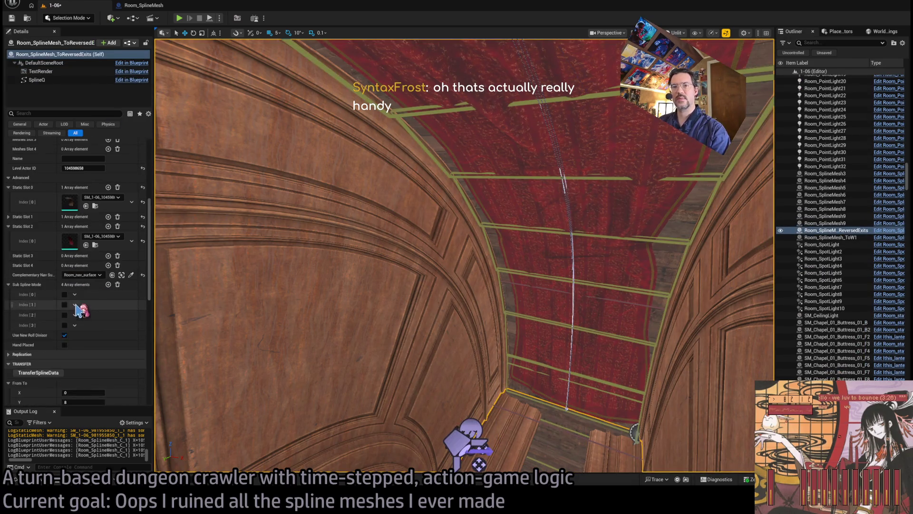
key(f)
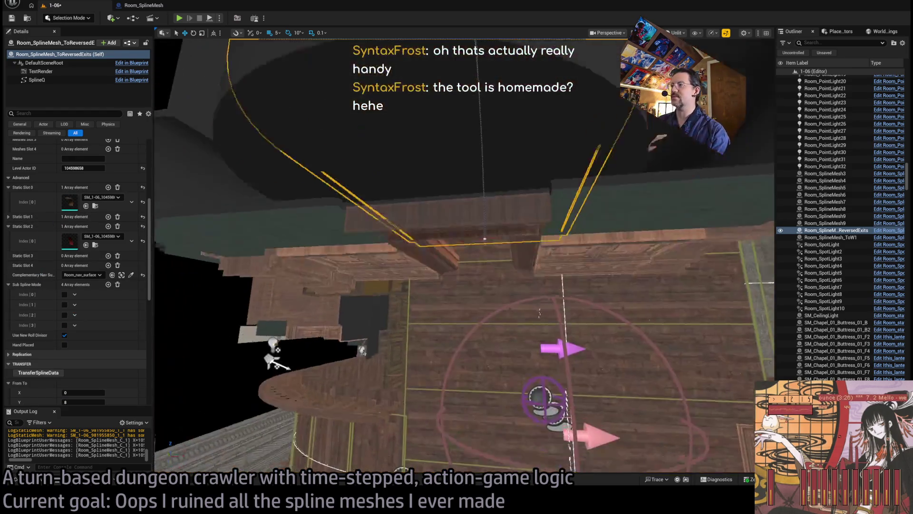
drag(540, 313, 220, 41)
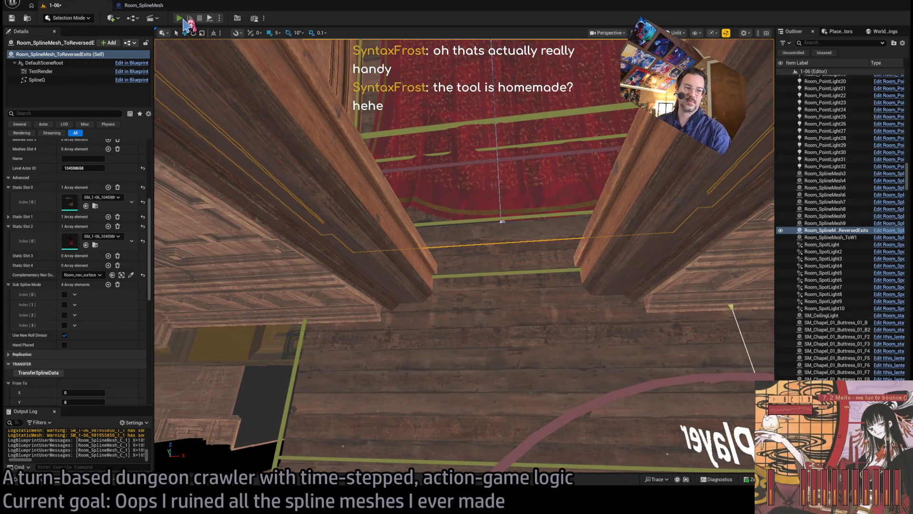
Step: Play-test the level, moving the character through the doorway with W and queued moves, then stop
click(183, 20)
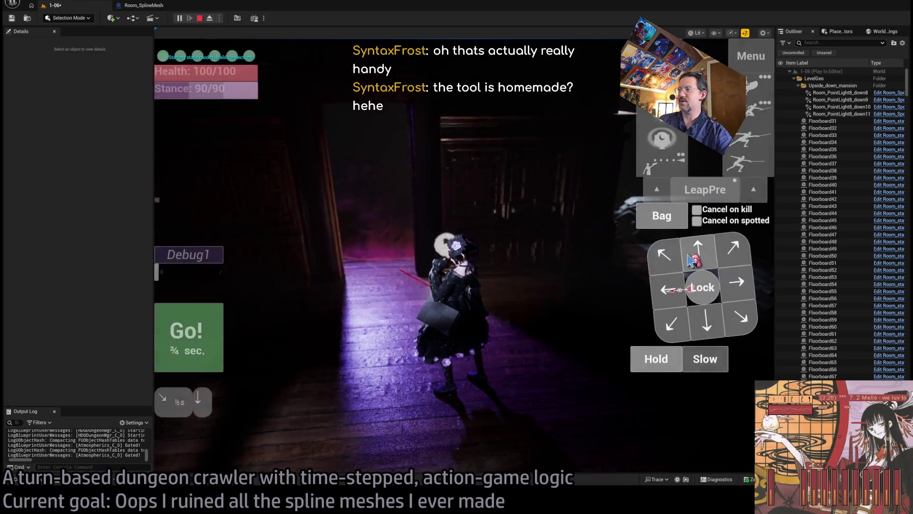
key(w)
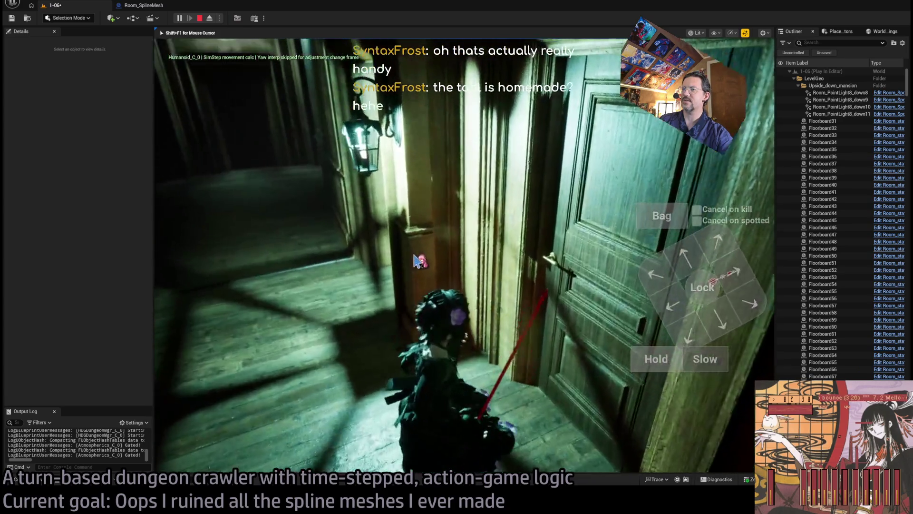
click(652, 281)
click(686, 256)
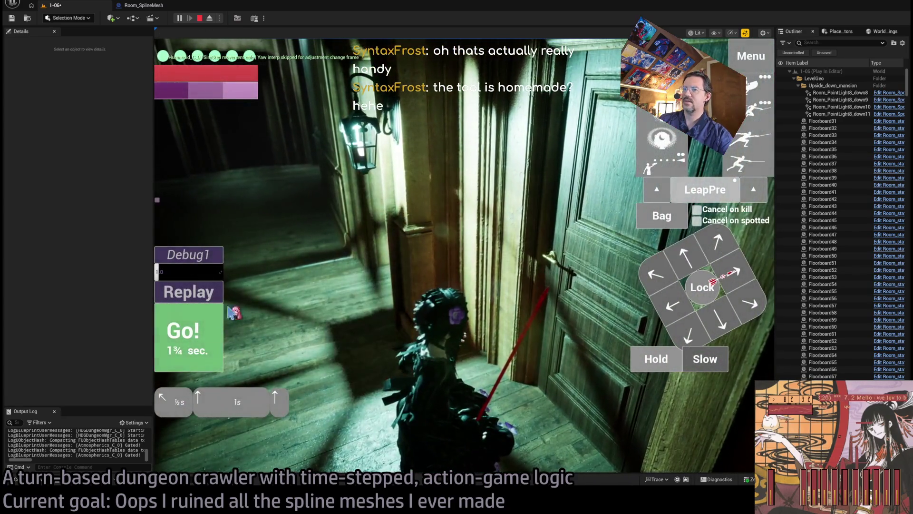
key(space)
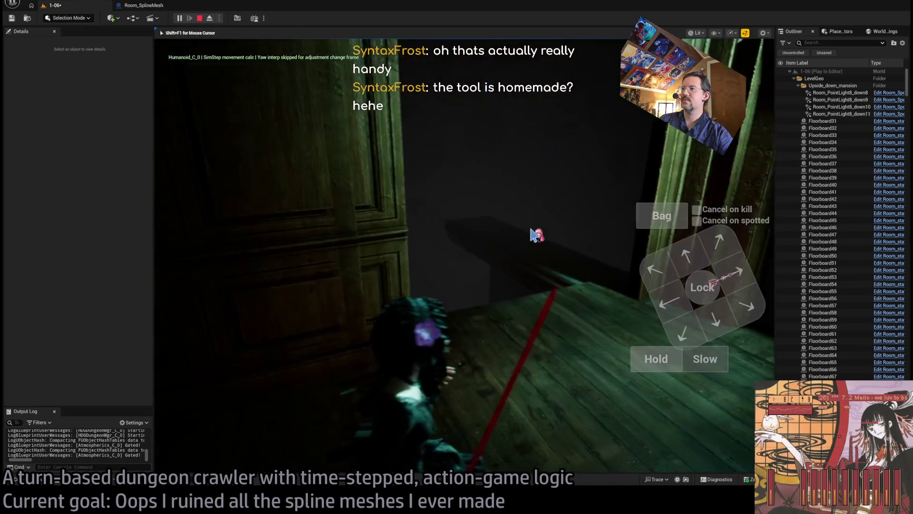
key(Escape)
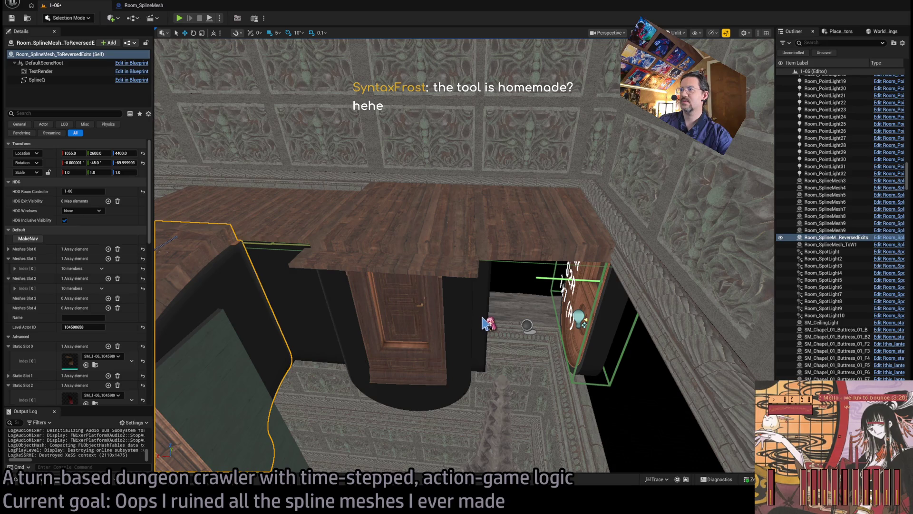
Step: Clear the selection, select Room_SplineMesh7, and fly through the doorway into the corridor
click(520, 298)
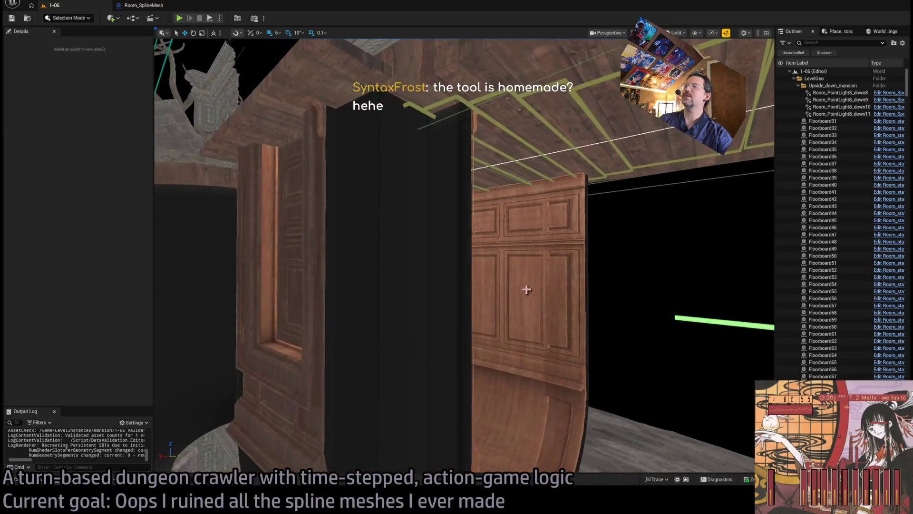
click(551, 286)
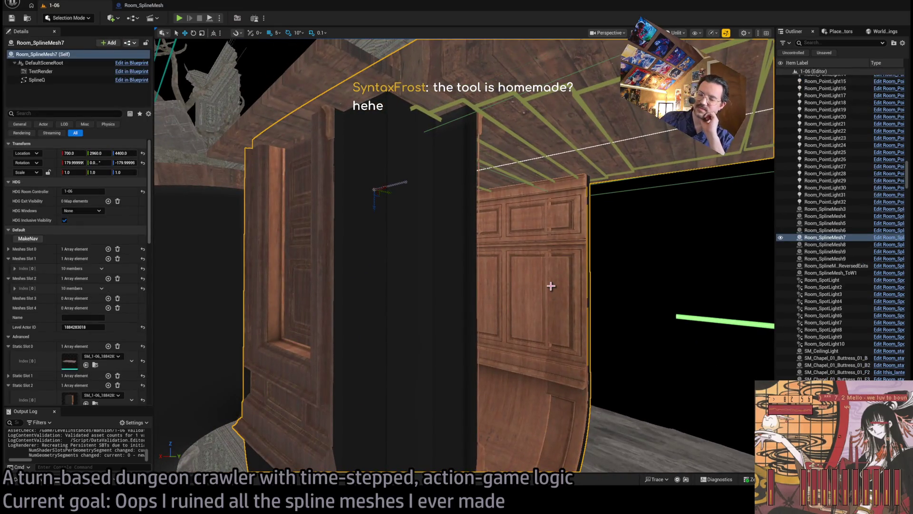
mouse_move(584, 319)
mouse_down()
mouse_move(559, 267)
mouse_move(570, 257)
mouse_move(591, 319)
mouse_up()
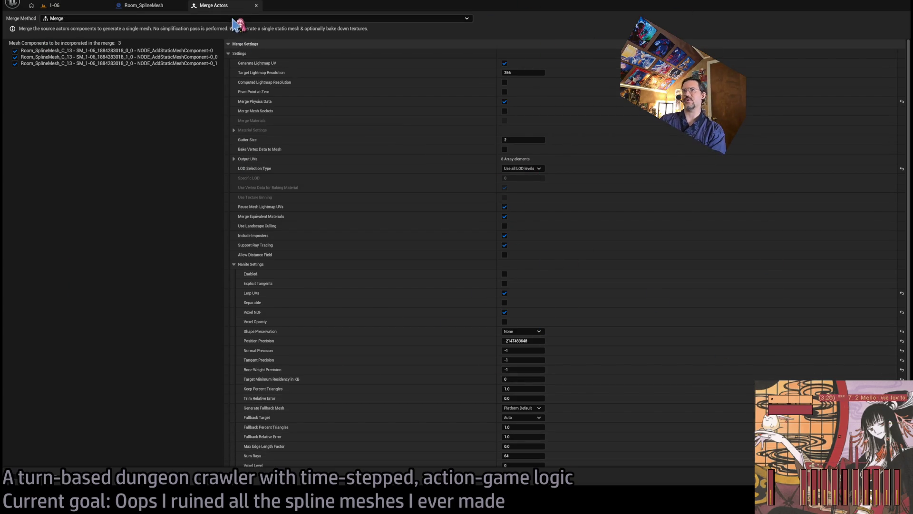
Step: Close the extra blueprint tab, switch back to the 1-06 level, and fly toward the curved wall
middle_click(215, 7)
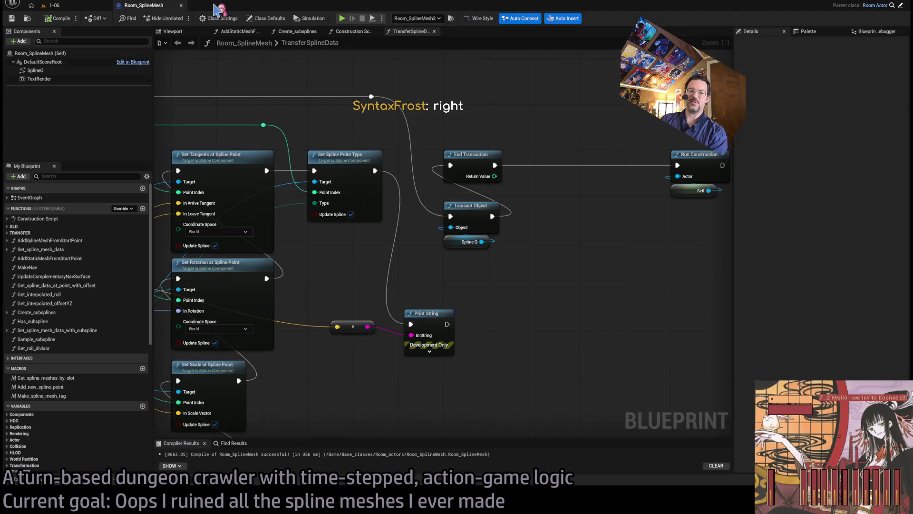
click(53, 5)
mouse_move(384, 162)
mouse_down()
mouse_move(395, 140)
mouse_move(433, 122)
mouse_up()
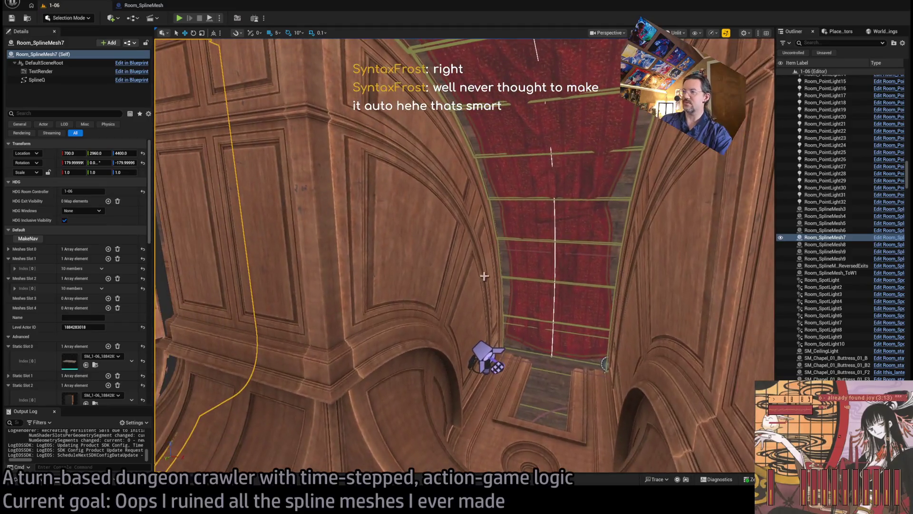
Step: Select Room_SplineMesh_ToReversedExits and one of its spline points, then select and frame Room_SplineMesh7
click(495, 248)
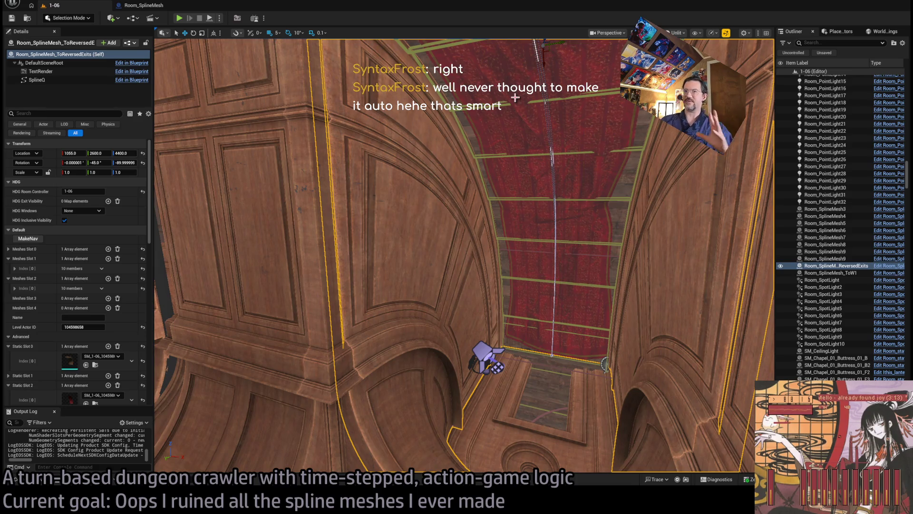
scroll(478, 158, up, 5)
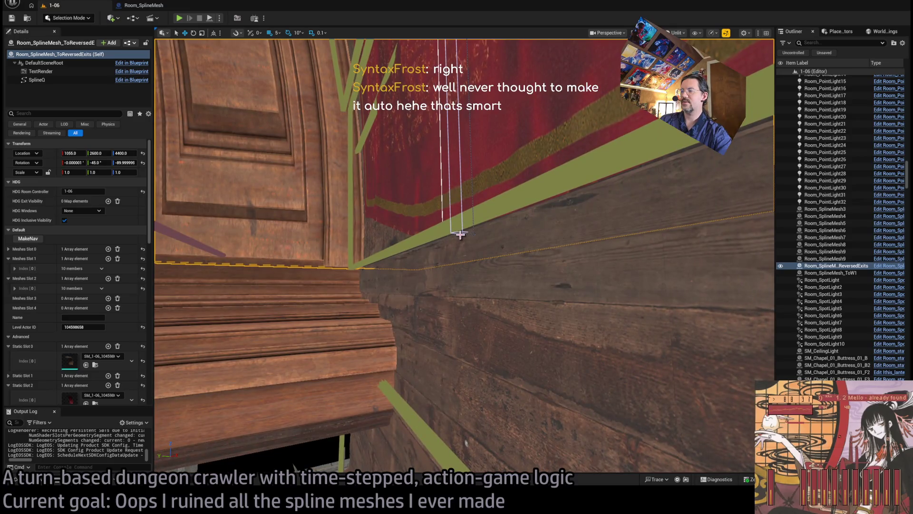
click(461, 233)
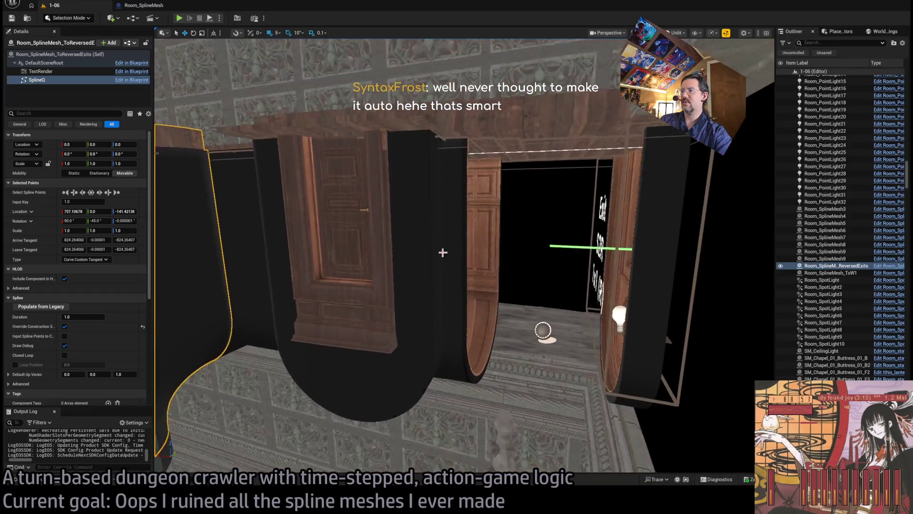
click(443, 252)
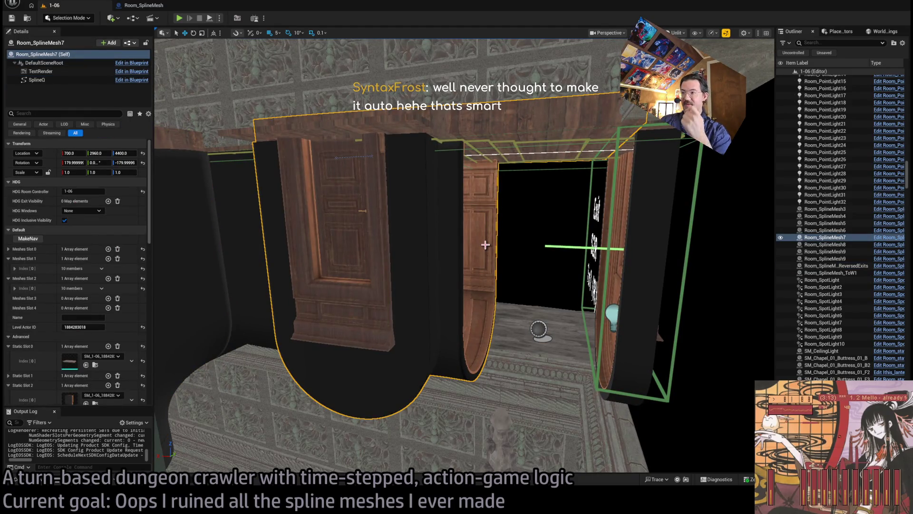
key(f)
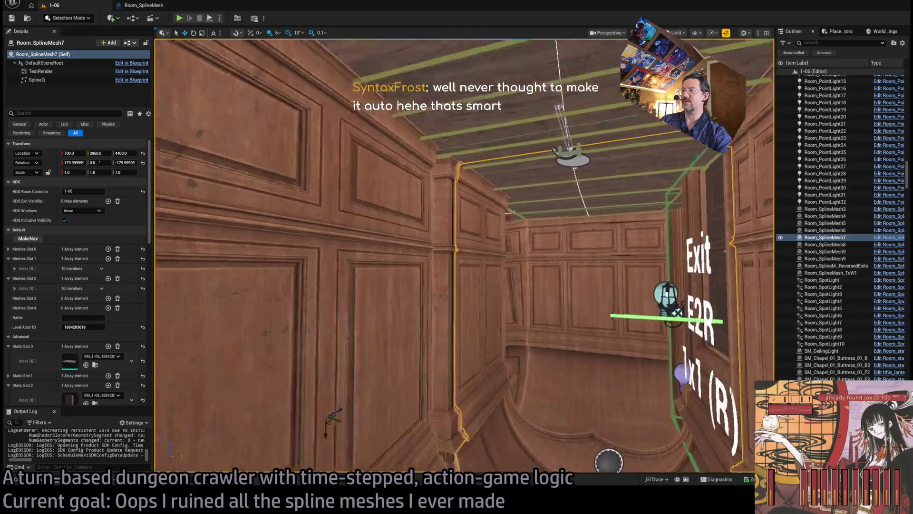
scroll(478, 179, down, 3)
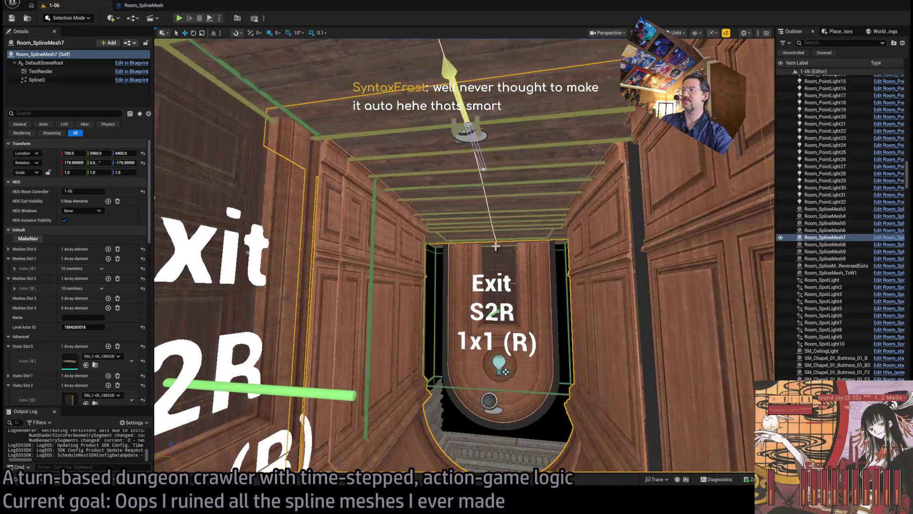
Step: Move Room_SplineMesh7's ceiling spline point in from 100 to 60
click(485, 167)
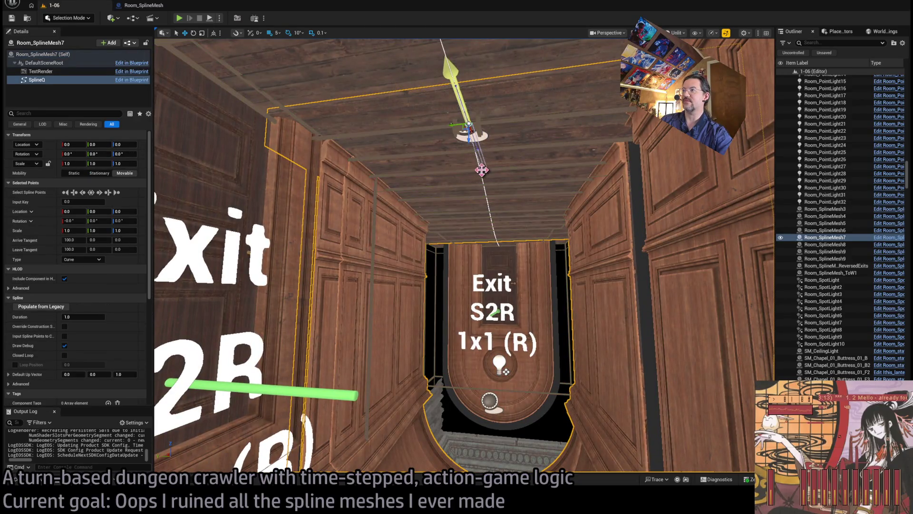
click(486, 171)
click(585, 248)
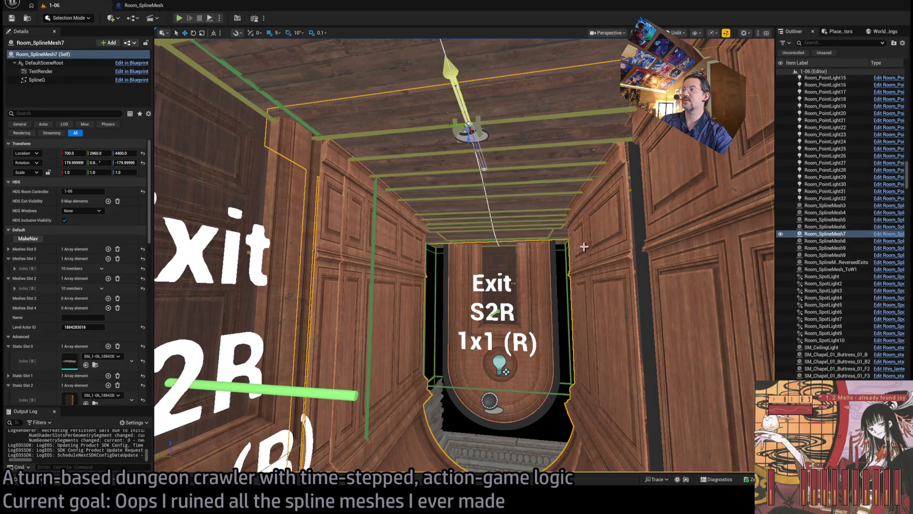
click(484, 169)
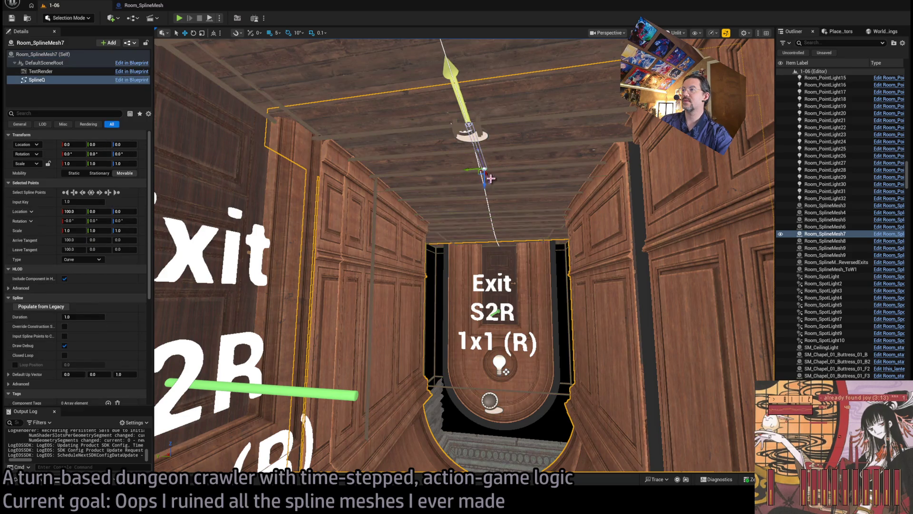
drag(488, 176, 479, 155)
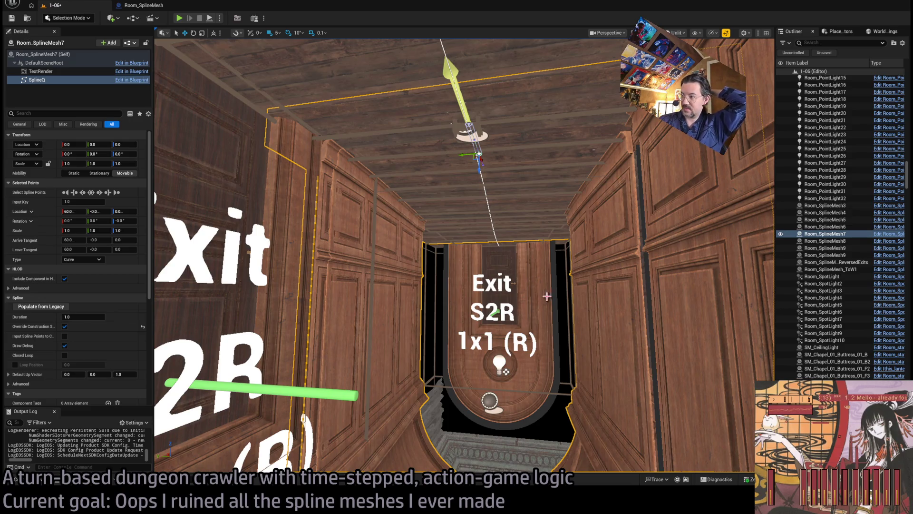
Step: Reselect Room_SplineMesh7, regenerate its navigation surface with MakeNav, and select Room_nav_surface0
click(599, 241)
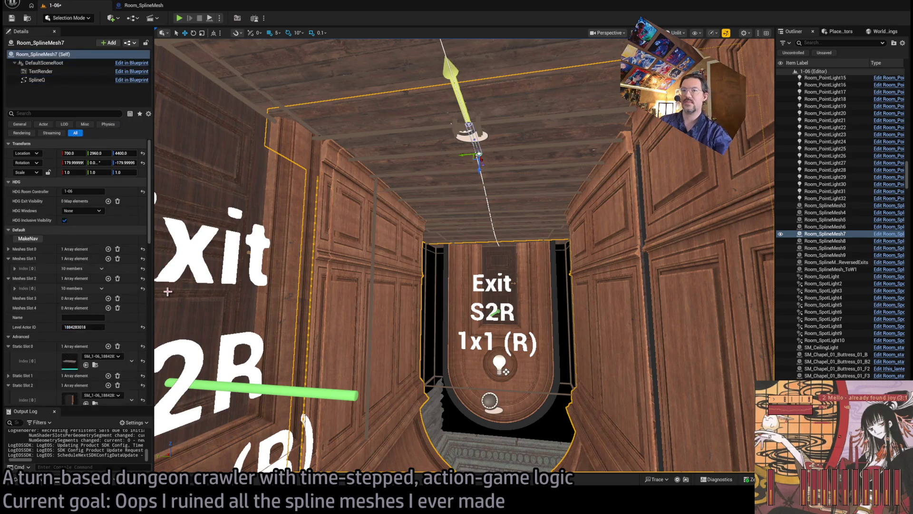
drag(406, 323, 471, 299)
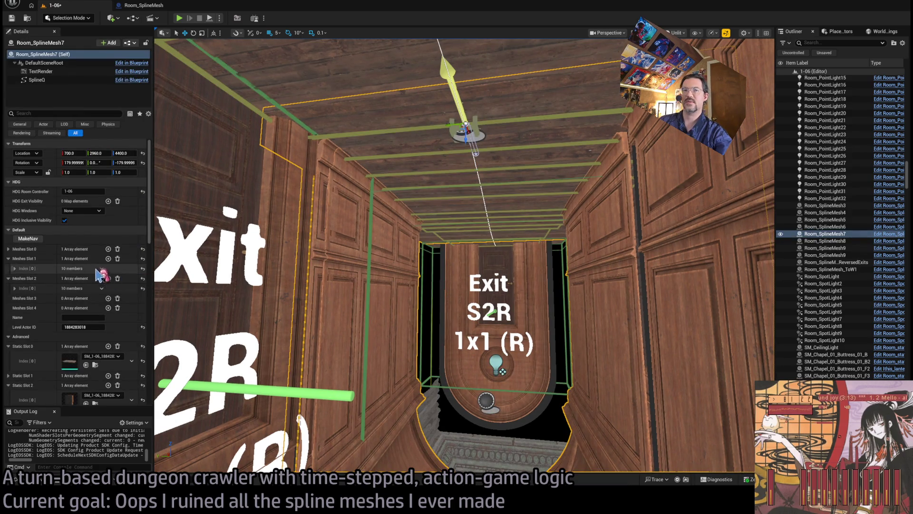
click(40, 239)
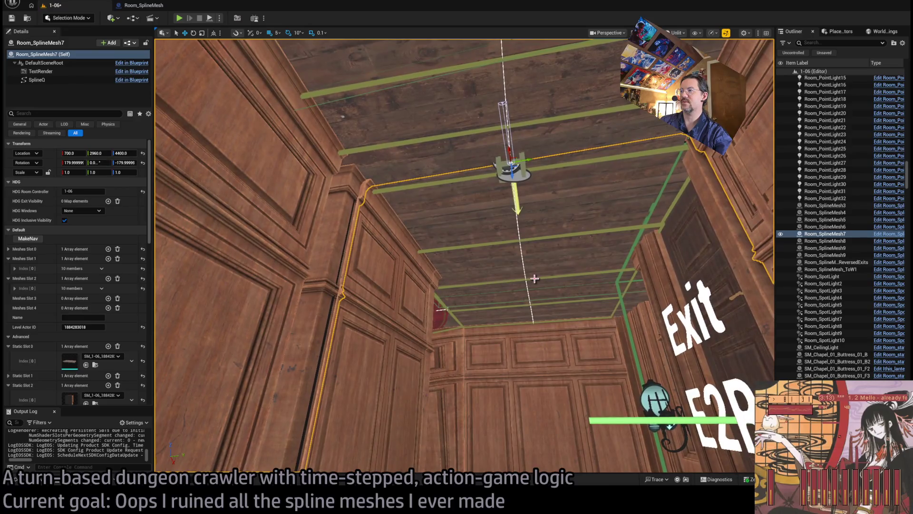
click(534, 279)
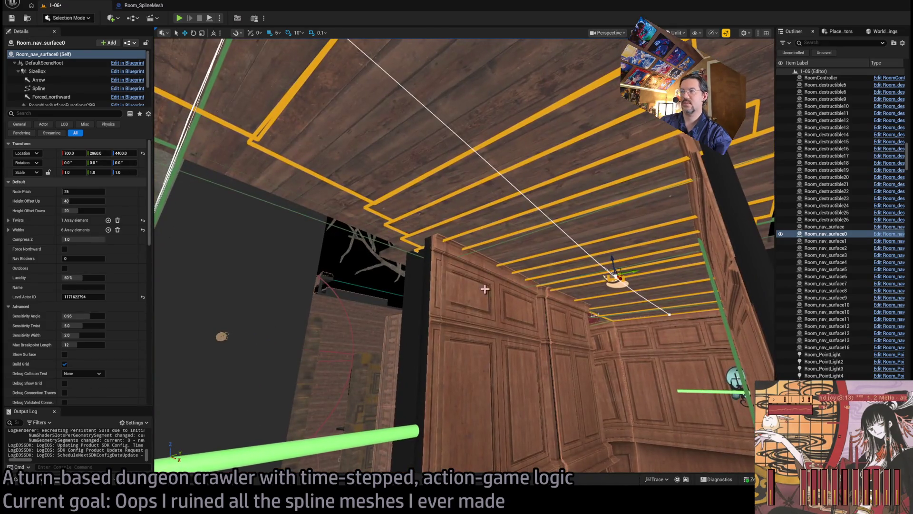
Step: Set Room_SplineMesh7's Transfer From To X value to 1
key(ctrl+z)
scroll(99, 317, down, 10)
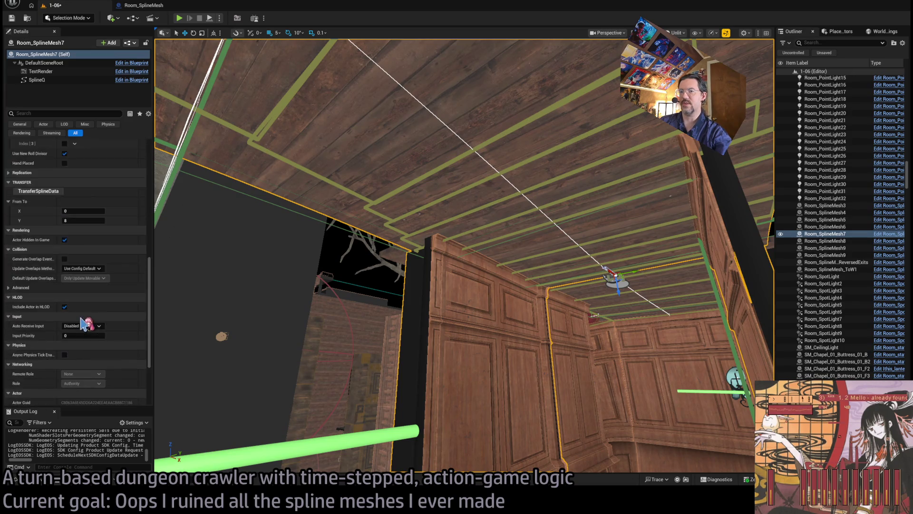
scroll(100, 317, up, 1)
click(83, 233)
text(1)
key(Return)
Step: Select a ceiling spline point on the corridor, then undo and redo the last point move
drag(333, 238, 304, 267)
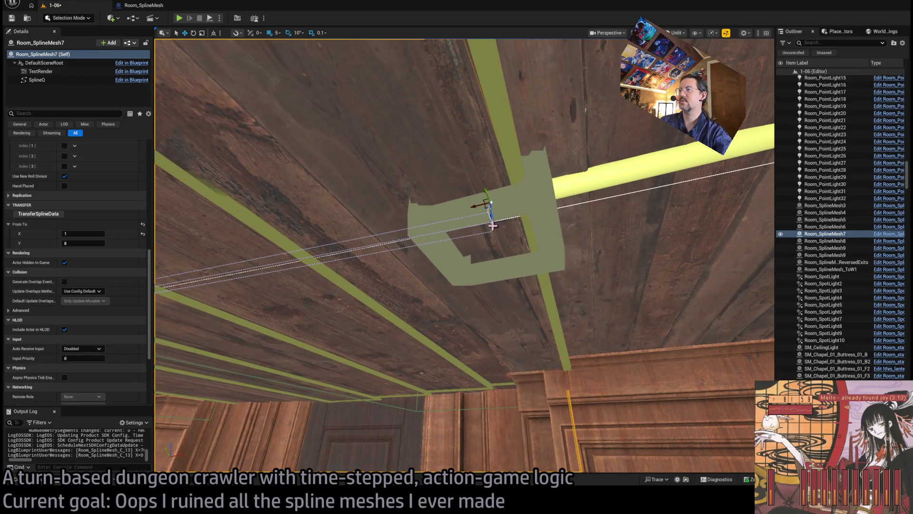
click(493, 225)
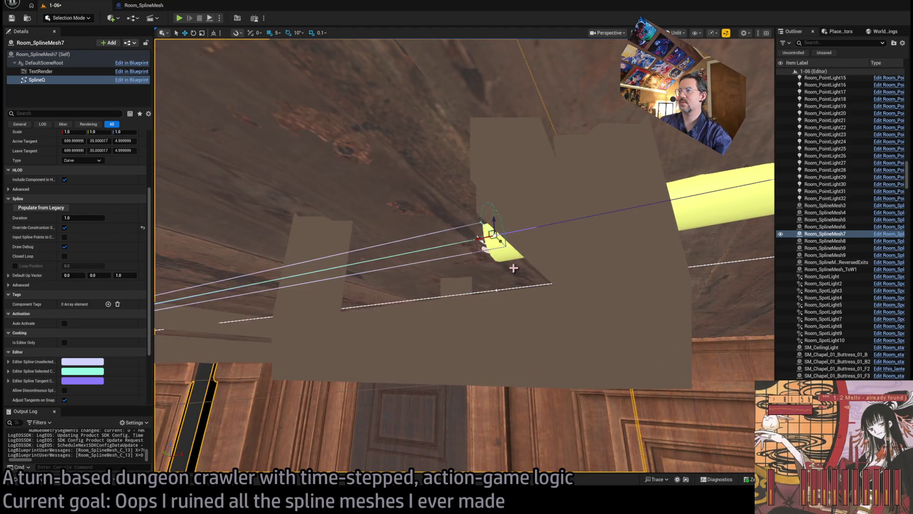
key(w)
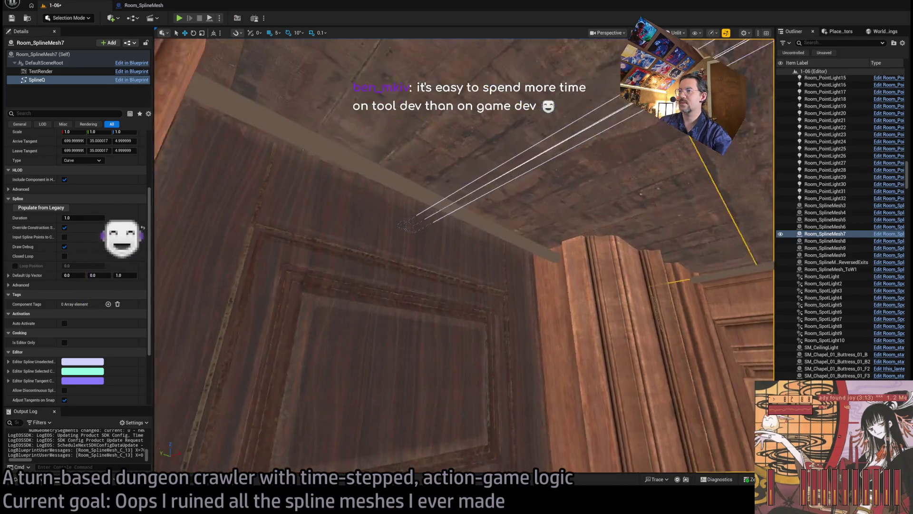
click(439, 228)
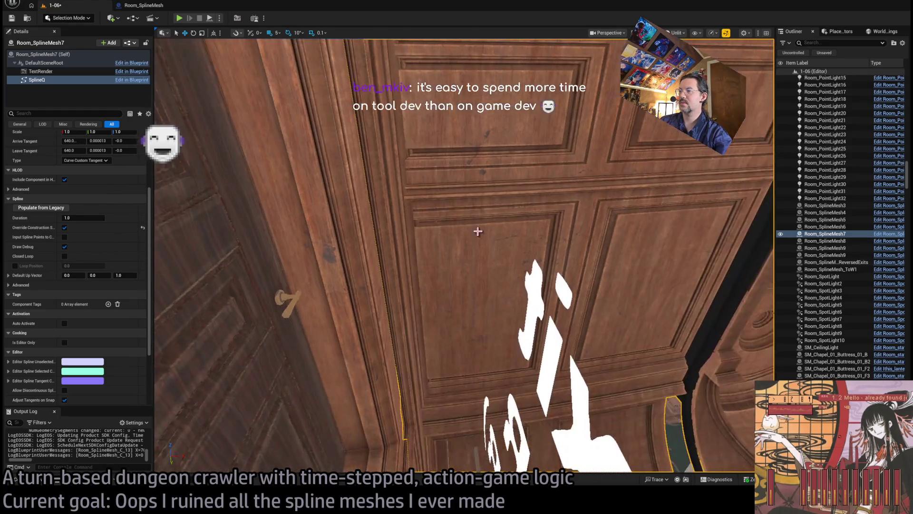
key(ctrl+z)
key(ctrl+y)
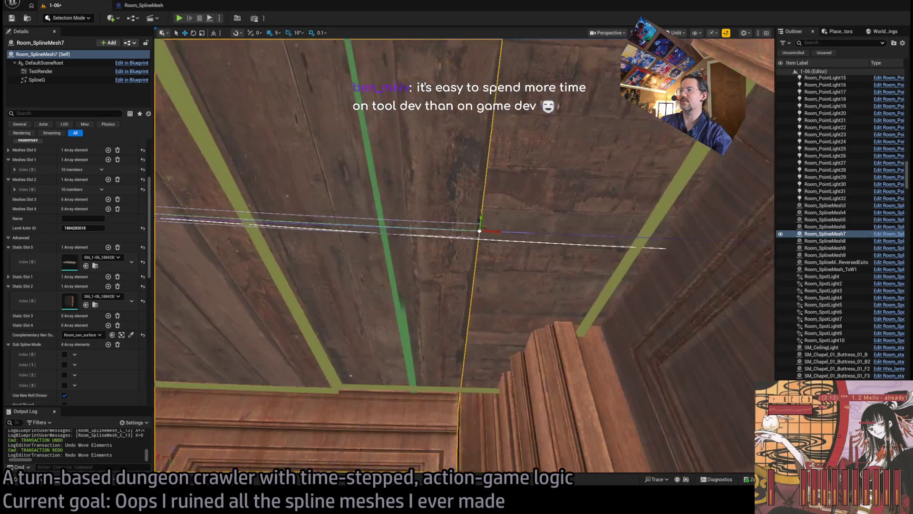
key(w)
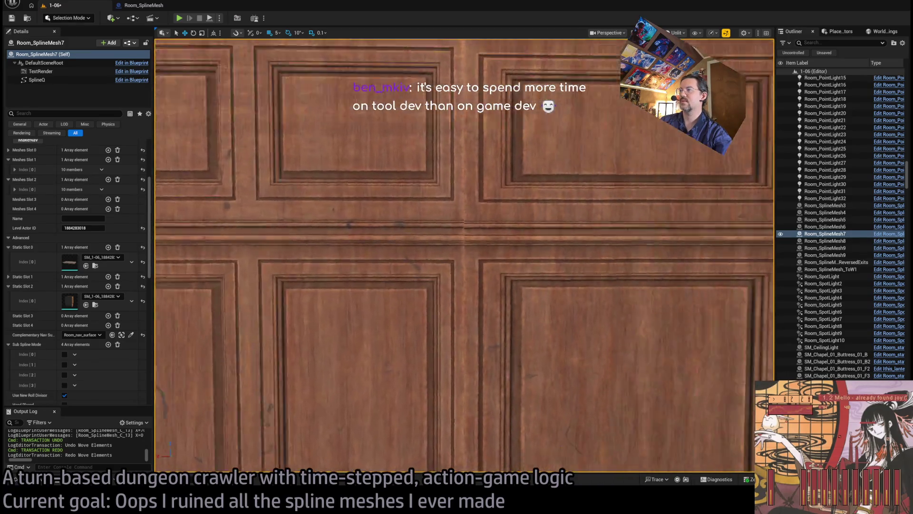
key(s)
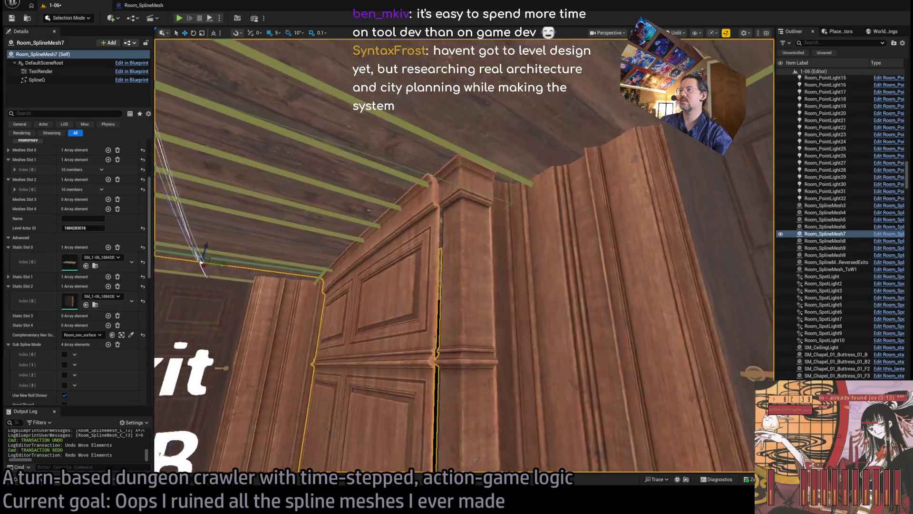
key(s)
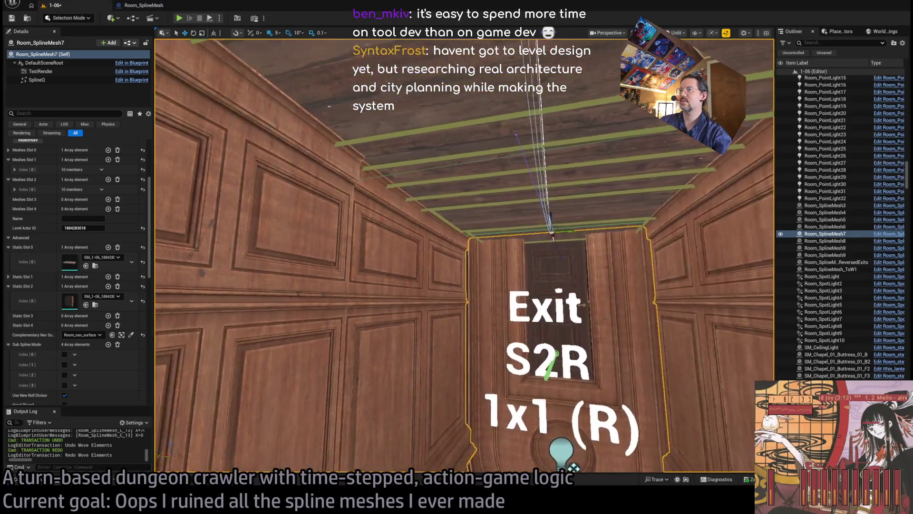
mouse_move(464, 257)
mouse_down()
mouse_move(423, 254)
mouse_move(466, 257)
mouse_up()
key(s)
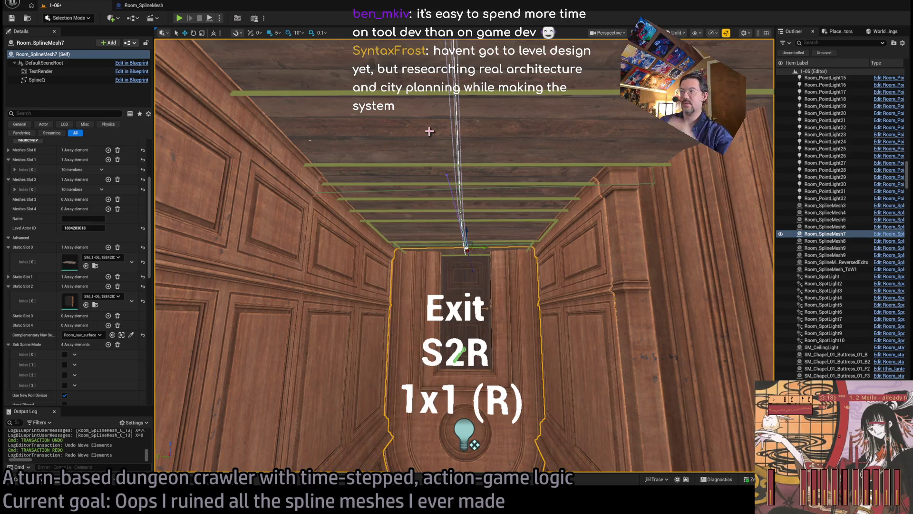
click(270, 33)
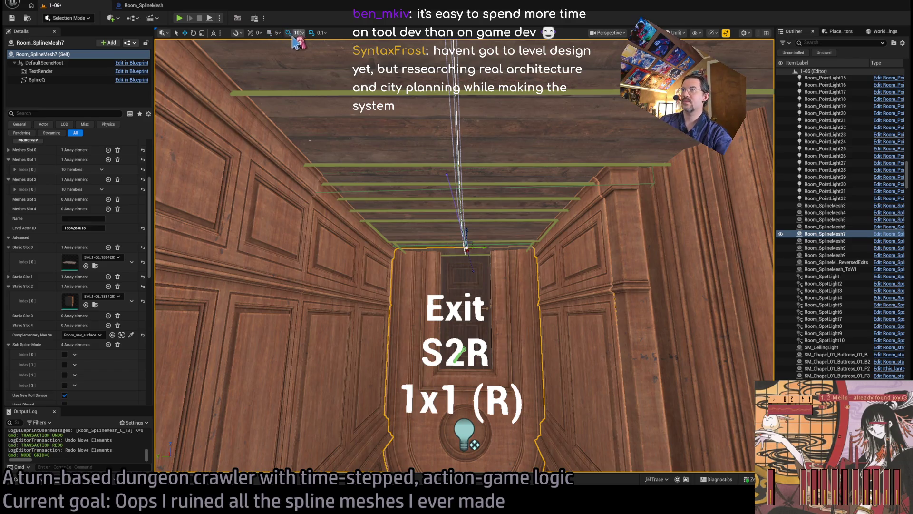
click(270, 33)
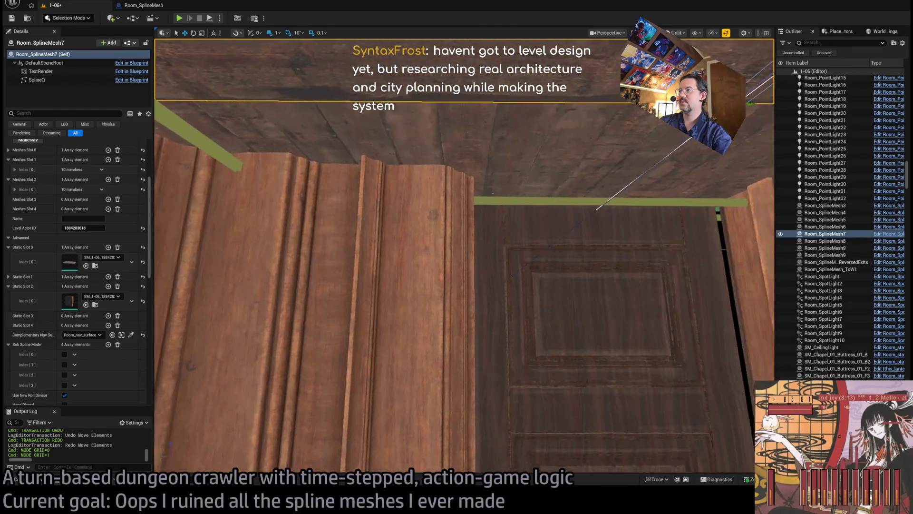
key(s)
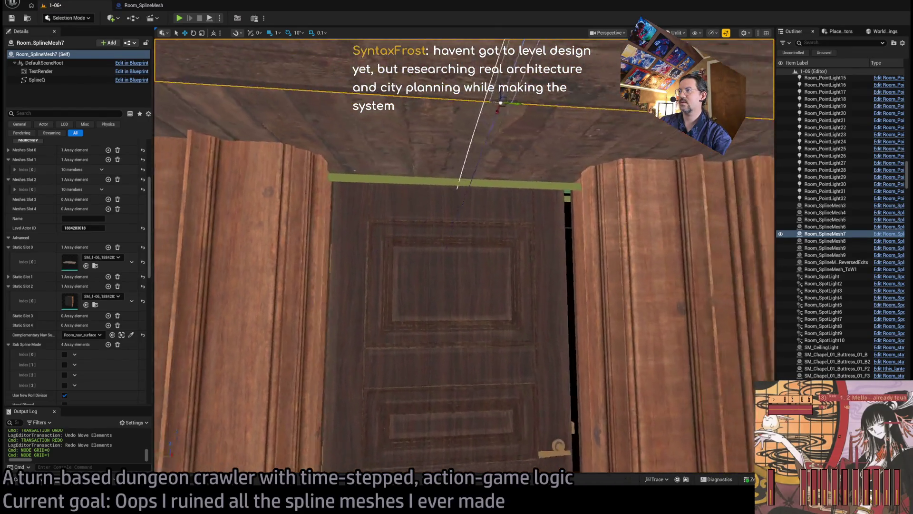
click(473, 284)
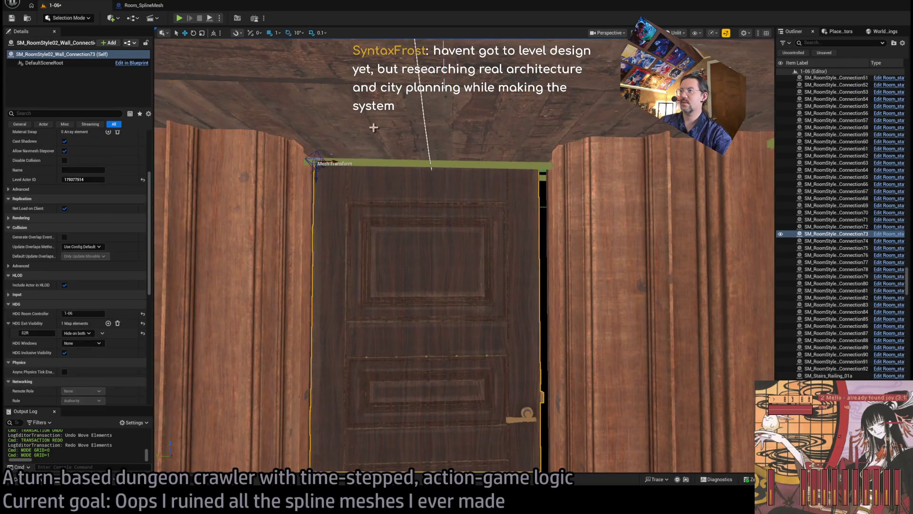
Step: Set grid snapping back to 1 unit after briefly raising it to 100
key(bracketright)
key(bracketright)
key(bracketright)
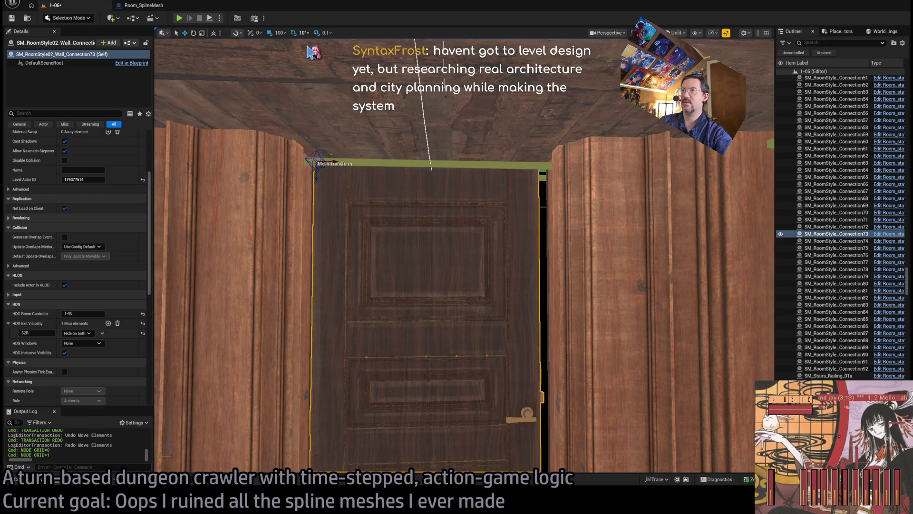
scroll(303, 34, down, 1)
scroll(303, 34, up, 1)
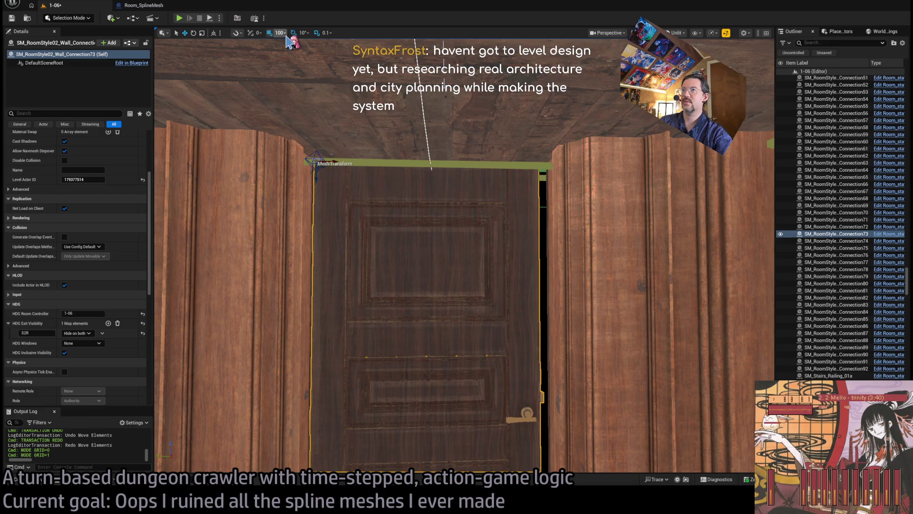
key(bracketleft)
key(bracketleft)
key(bracketleft)
Step: Shift the exit door mesh slightly to the right and start a Play-in-Editor session
drag(333, 159, 407, 178)
scroll(407, 178, up, 5)
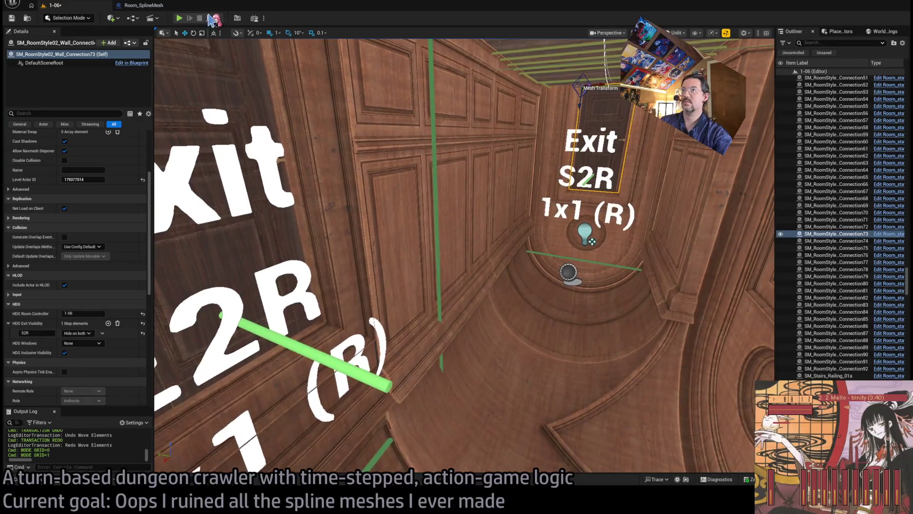
click(179, 18)
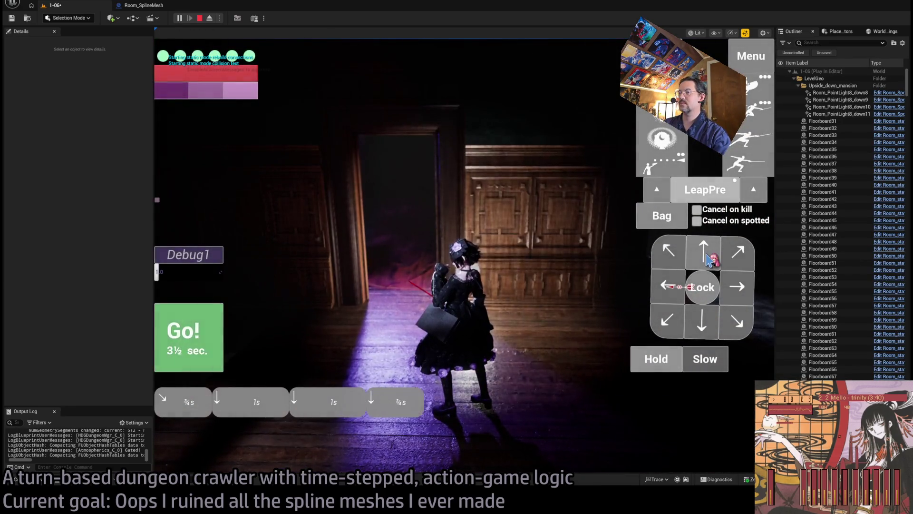
Step: Queue a downward move, run the queued moves, continue the character's turns, then end the play session
click(710, 259)
key(space)
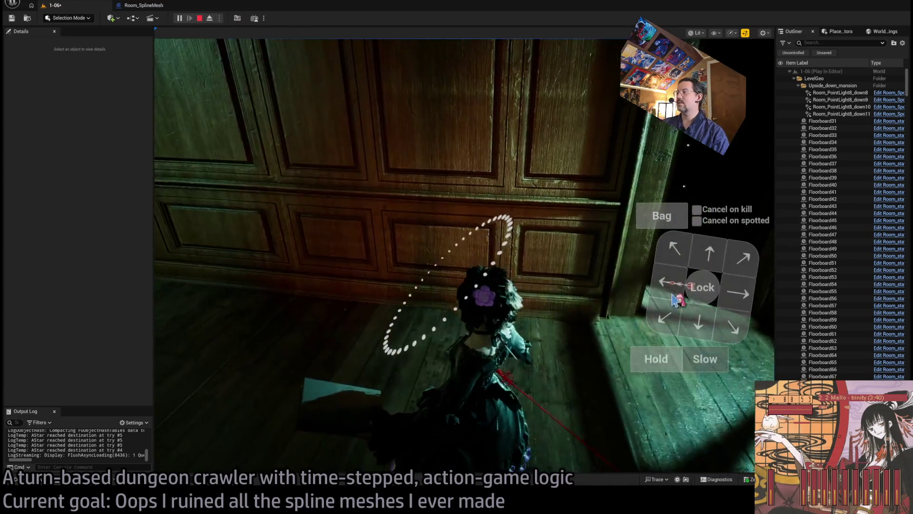
click(333, 312)
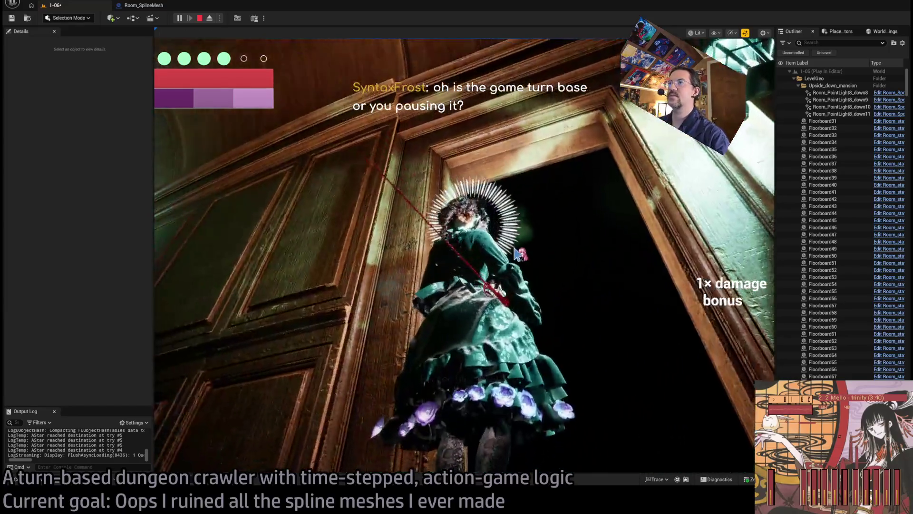
click(517, 254)
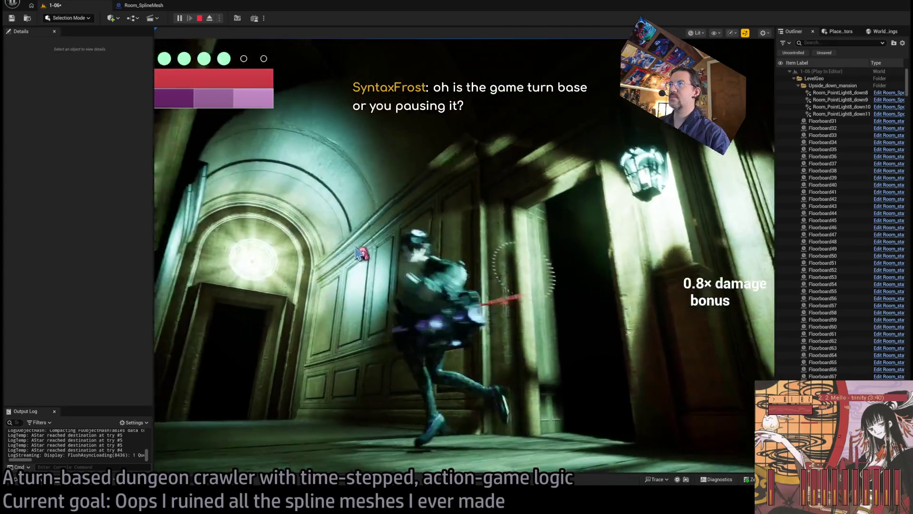
key(Escape)
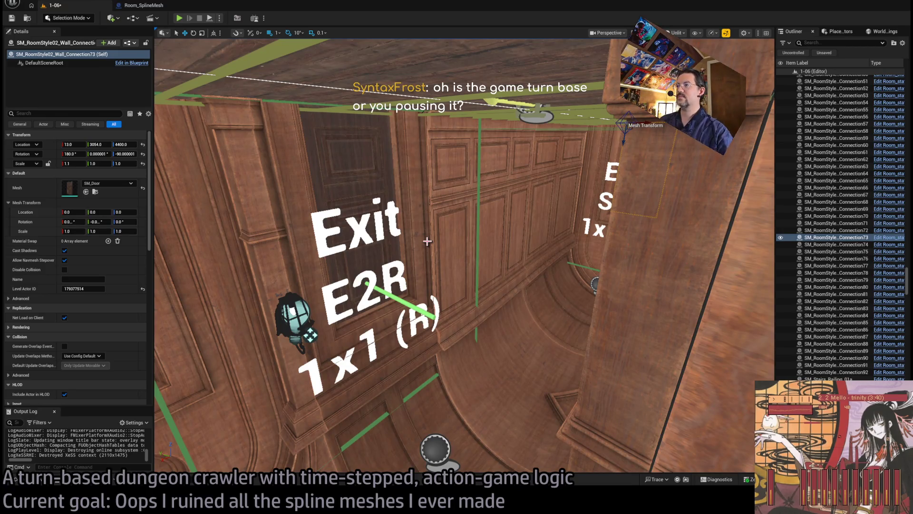
Step: Focus on Room_SplineMesh7 and undo the accidental moves on the mesh and its spline point
click(604, 200)
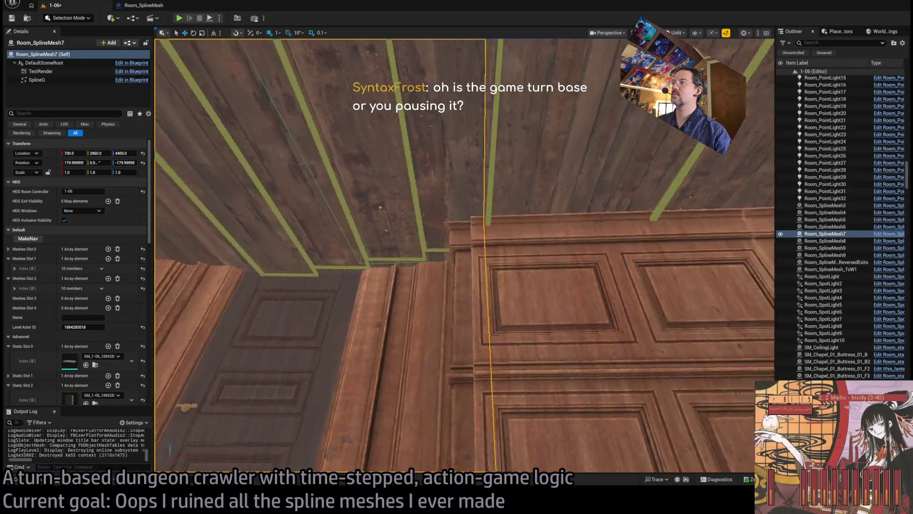
key(f)
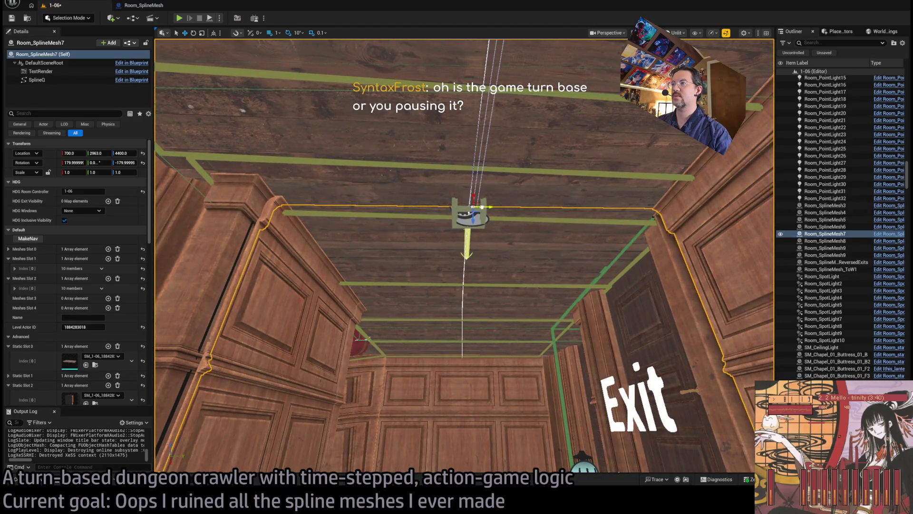
key(ctrl+z)
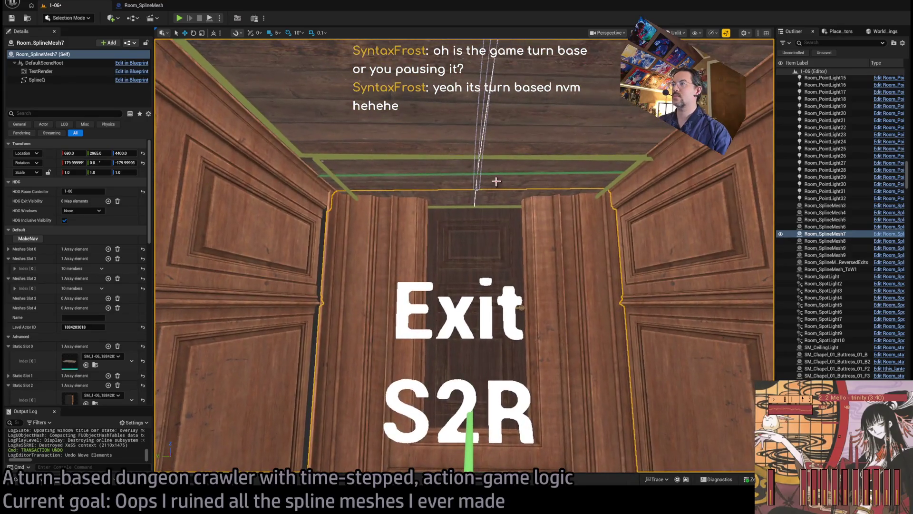
click(476, 190)
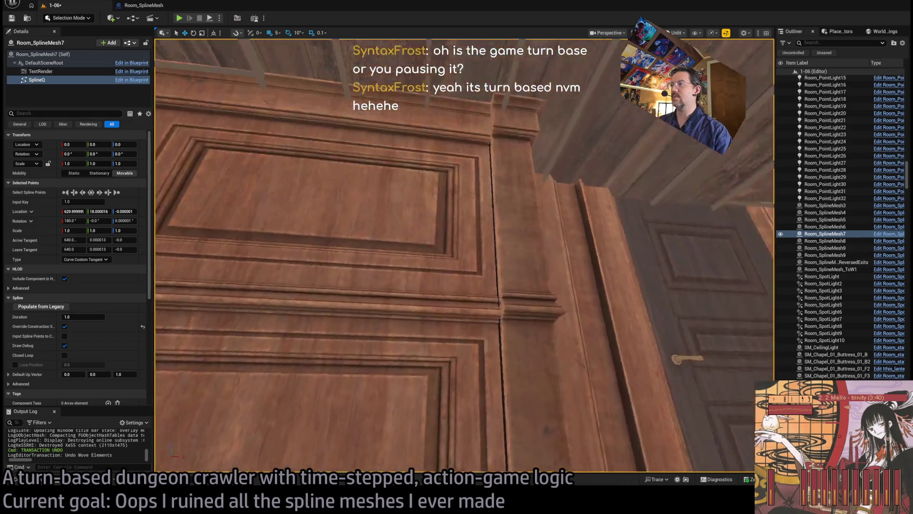
key(ctrl+z)
key(ctrl+z)
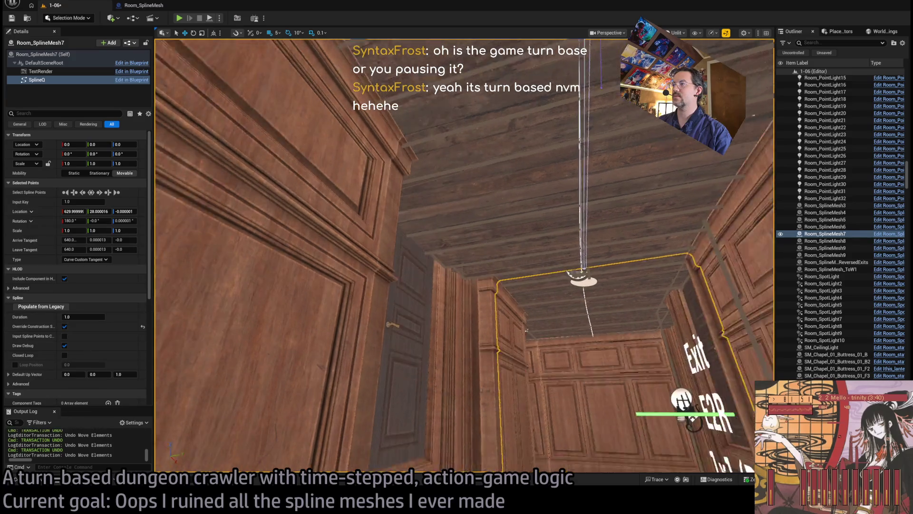
Step: Re-centre the view on Room_SplineMesh7 and save the level
key(f)
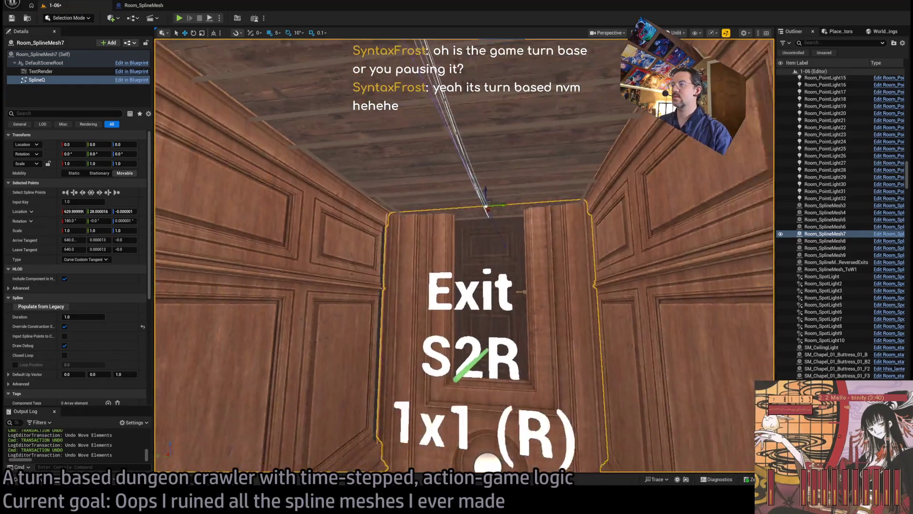
key(ctrl+s)
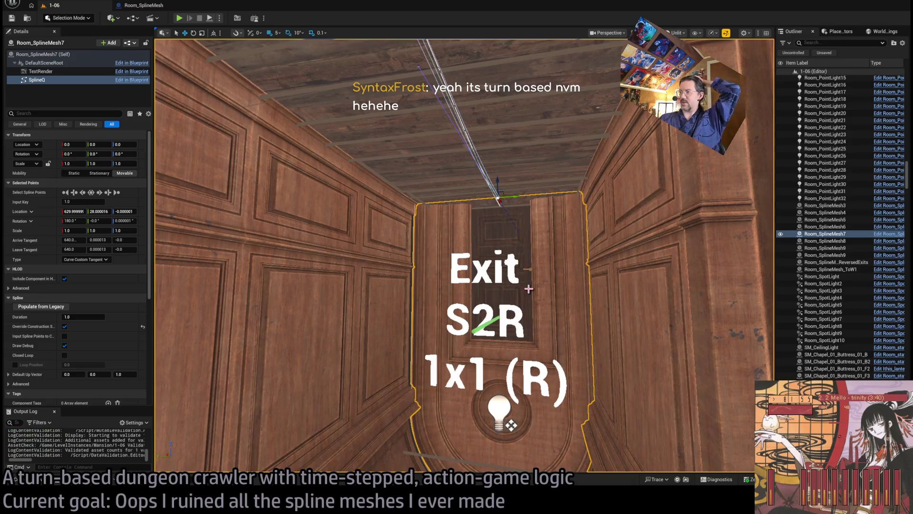
scroll(124, 291, down, 5)
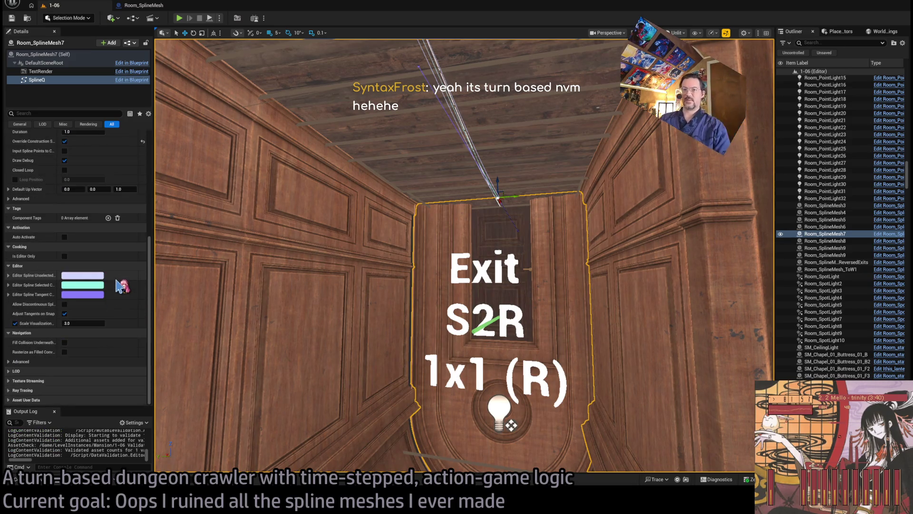
scroll(95, 190, up, 5)
Step: Clear the meshes from Static Slots 0, 2 and 1 on Room_SplineMesh7 (Self)
click(85, 55)
scroll(116, 245, down, 10)
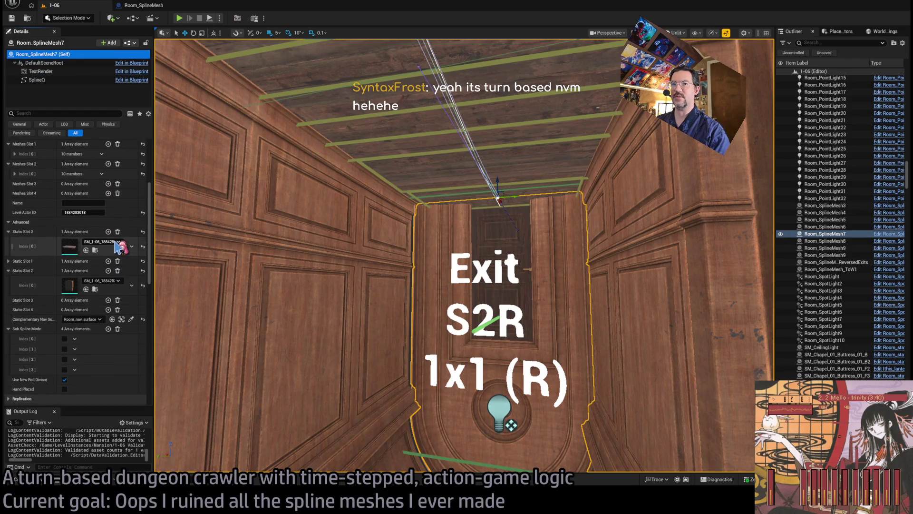
scroll(105, 226, up, 5)
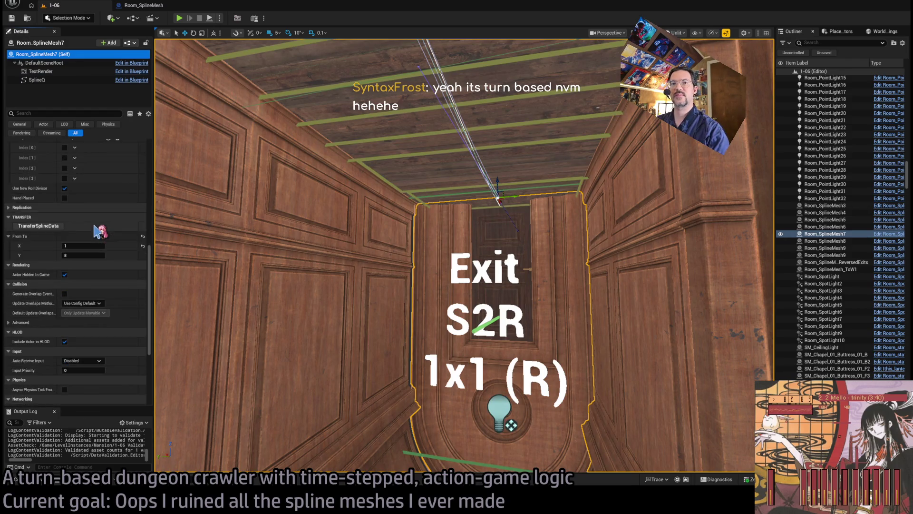
click(117, 233)
click(117, 253)
click(117, 243)
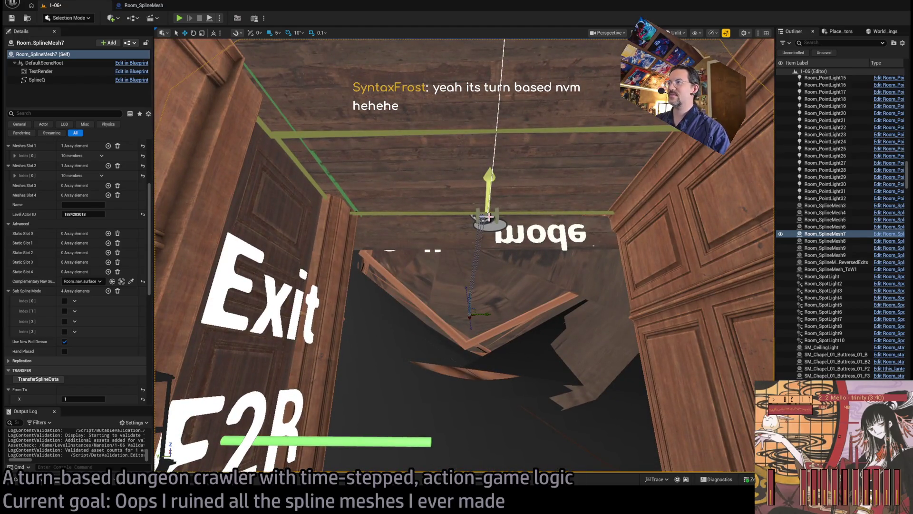
Step: Set the first selected spline point's Z rotation to 0
click(483, 217)
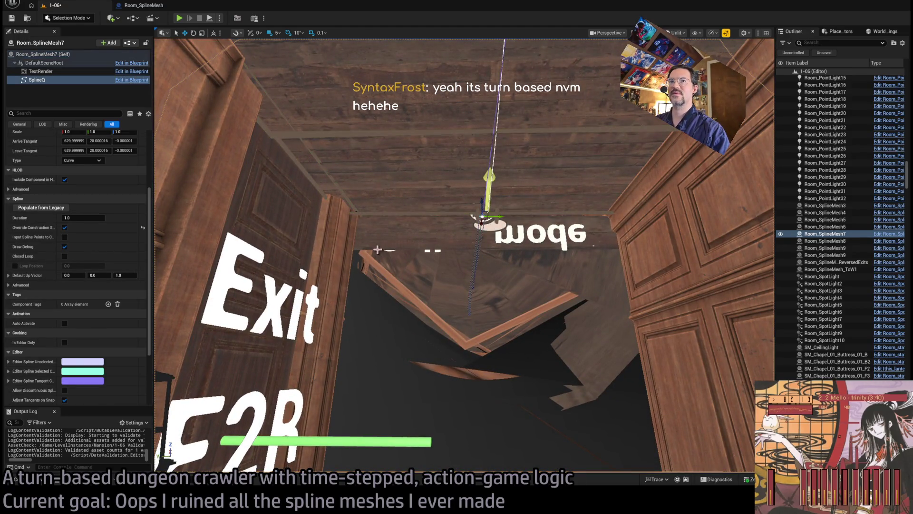
scroll(123, 263, up, 3)
click(124, 221)
text(0)
key(Return)
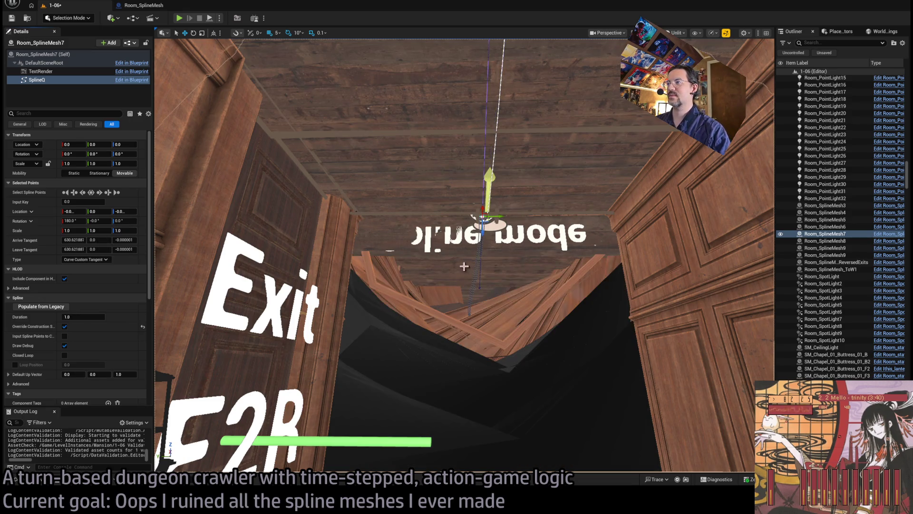
Step: Zero the Y and Z rotation of spline point 1
click(463, 265)
key(f)
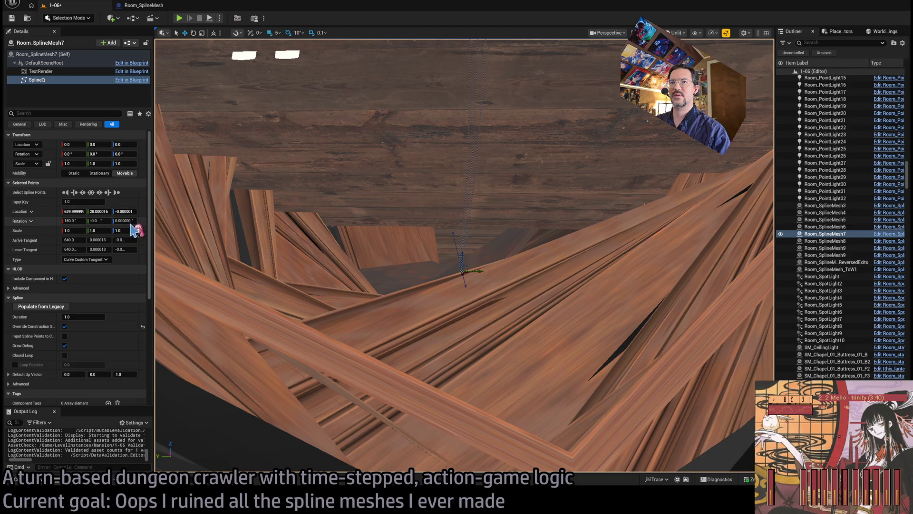
click(95, 220)
key(Return)
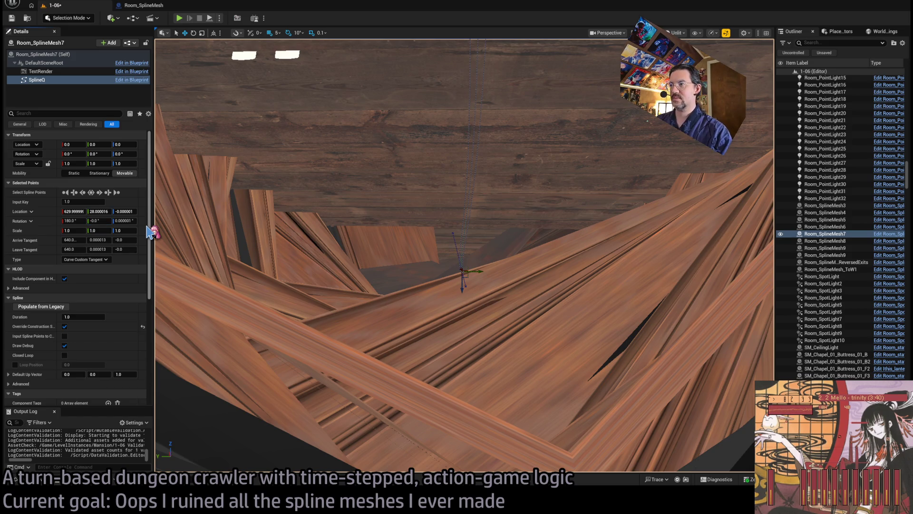
click(125, 221)
text(0)
key(Return)
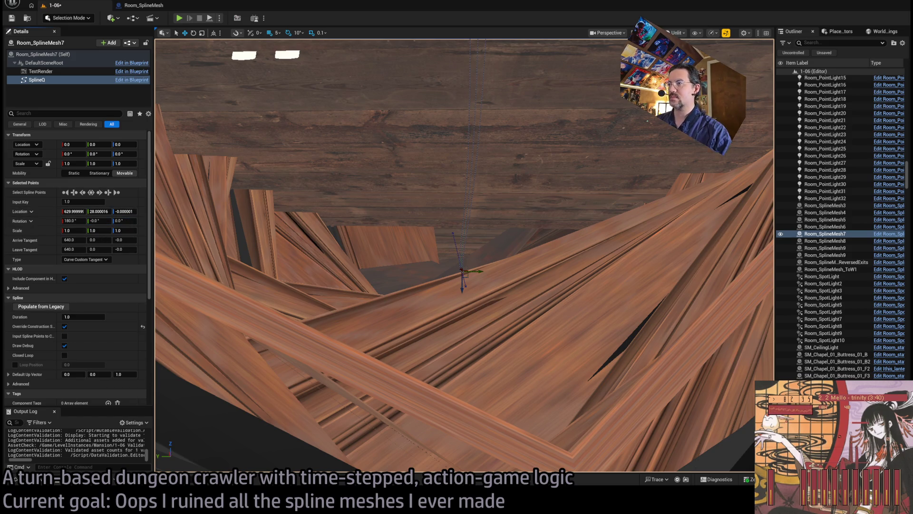
drag(435, 285, 435, 269)
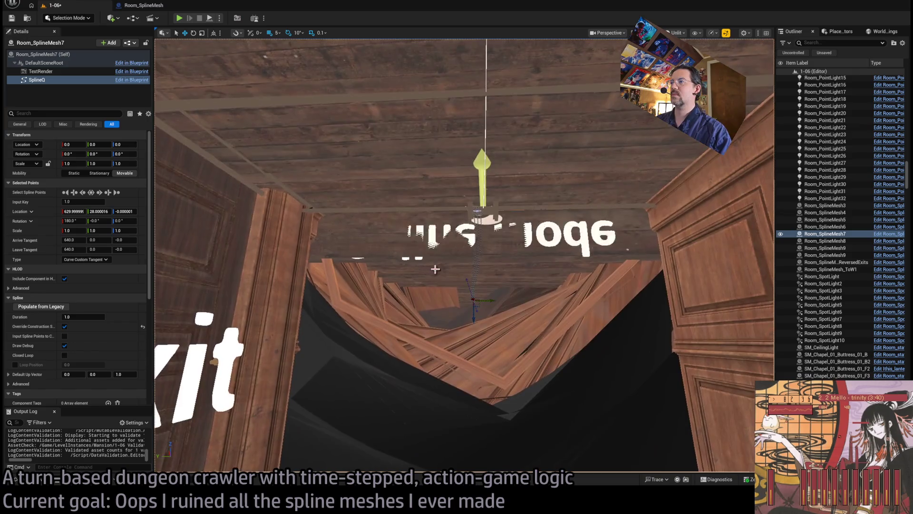
Step: Rotate the spline's end point to 160° on X to straighten the corridor, then playtest
click(478, 212)
key(e)
mouse_move(342, 265)
mouse_down()
mouse_move(482, 250)
mouse_move(488, 231)
mouse_move(471, 232)
mouse_up()
drag(487, 271, 489, 271)
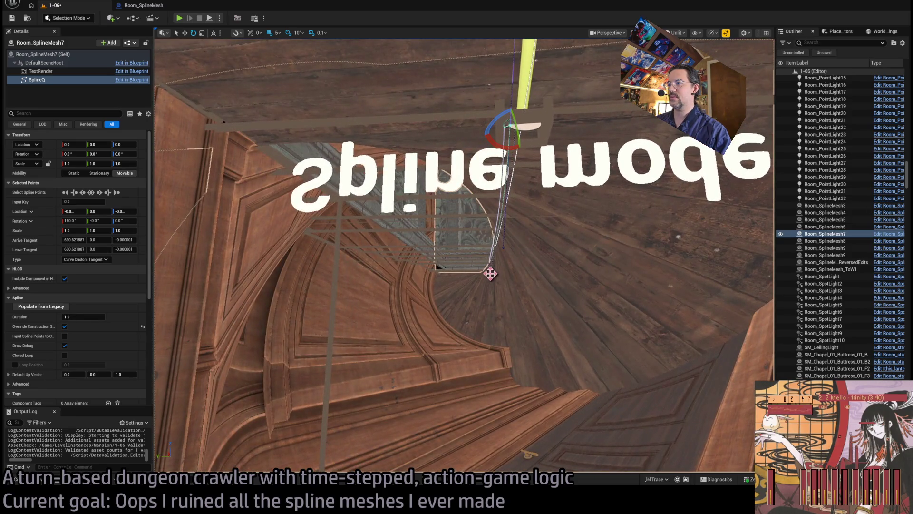
click(489, 272)
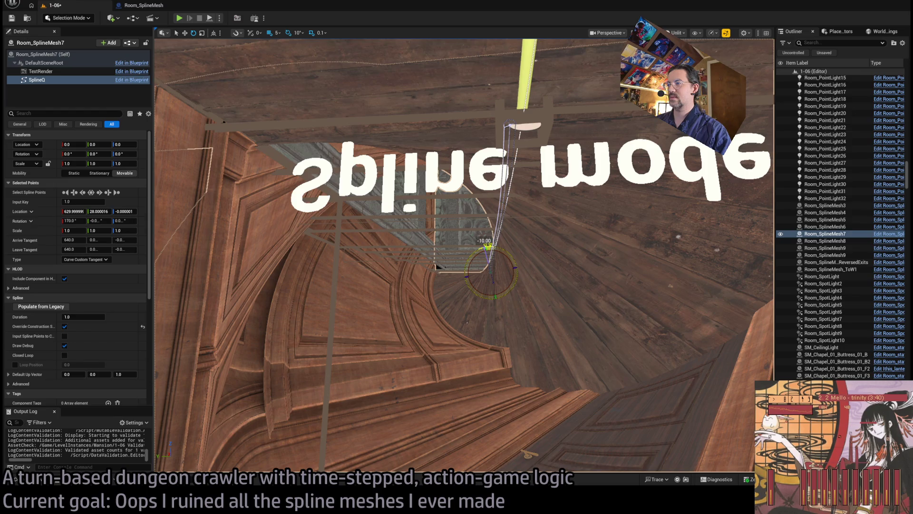
drag(502, 290, 482, 359)
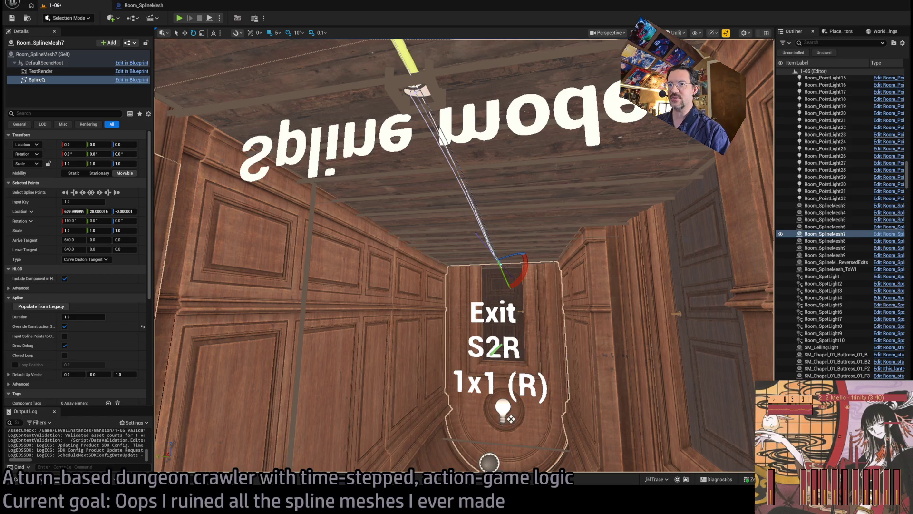
scroll(445, 174, up, 5)
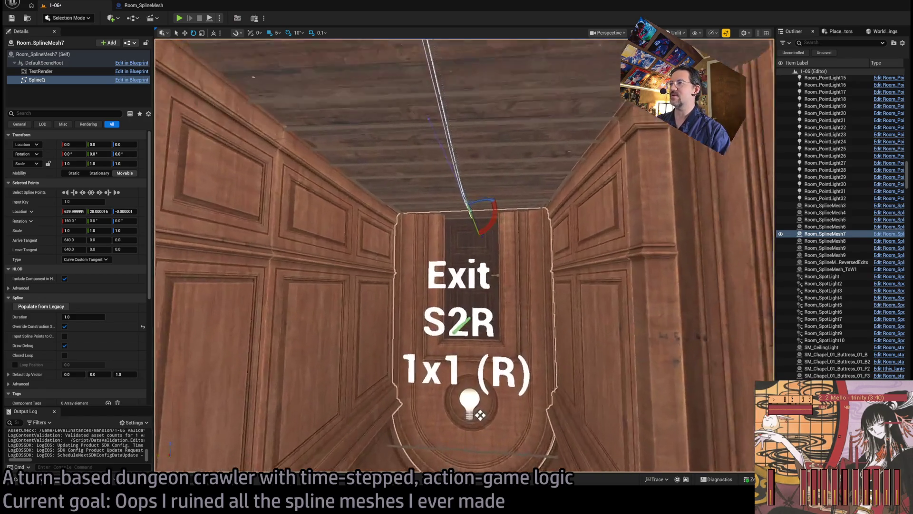
drag(485, 465, 493, 380)
click(179, 18)
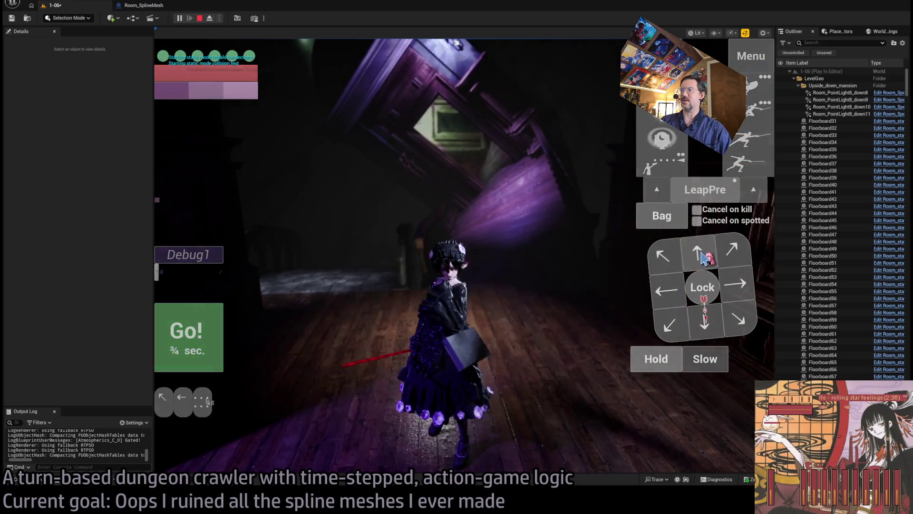
Step: Play level 1-06: run moves, aim a projectile, check the inventory, prepare a leap, then exit
click(737, 172)
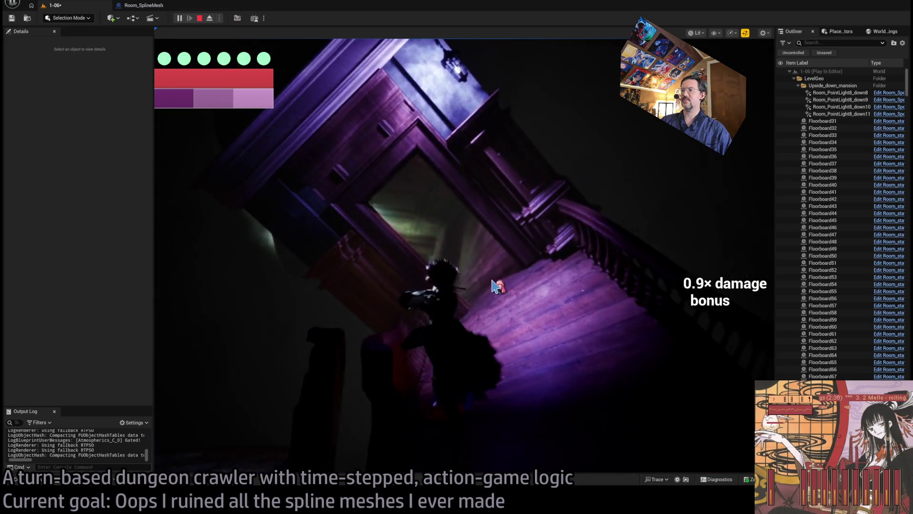
click(740, 320)
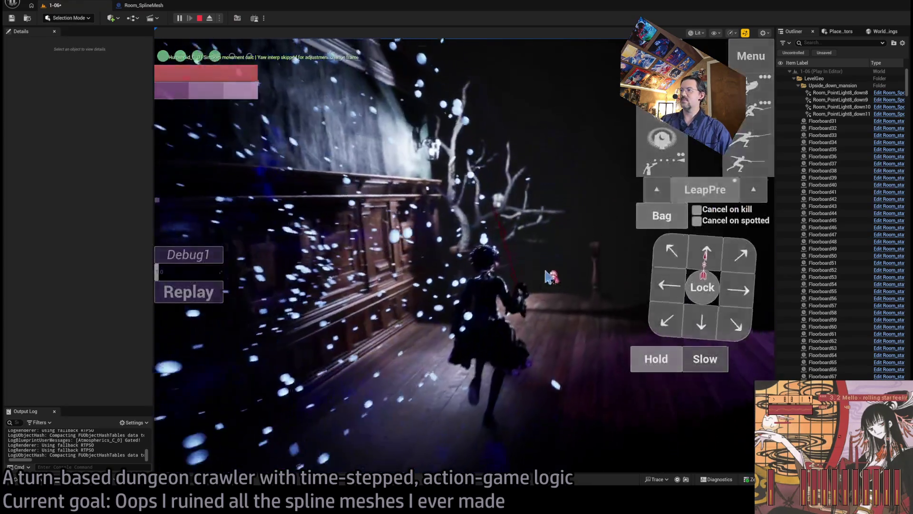
click(677, 210)
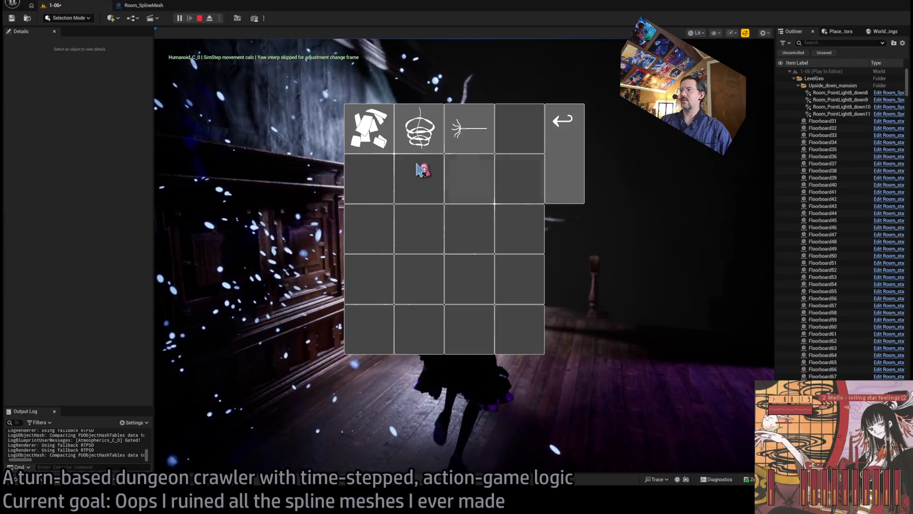
click(580, 156)
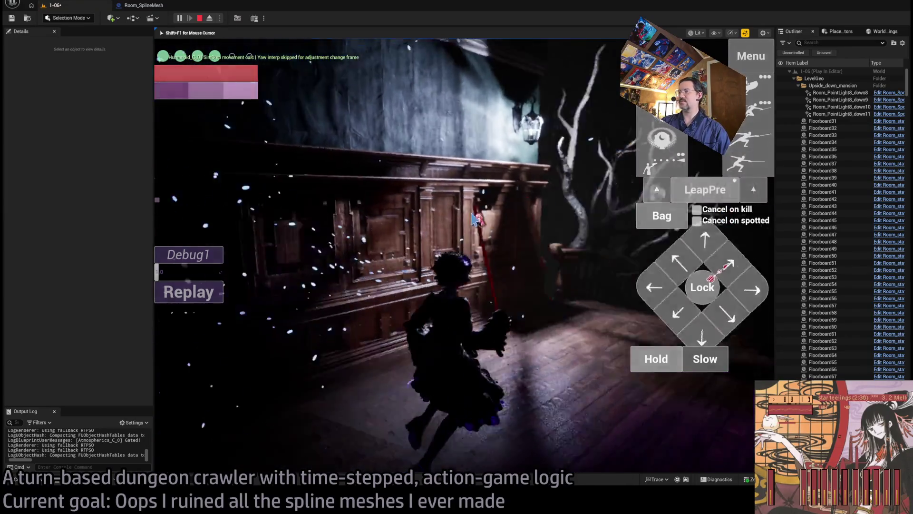
click(719, 190)
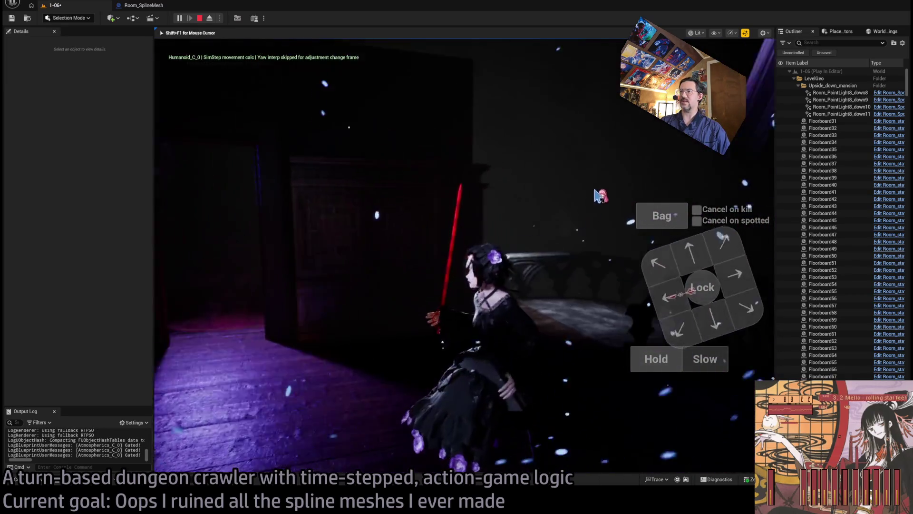
key(Escape)
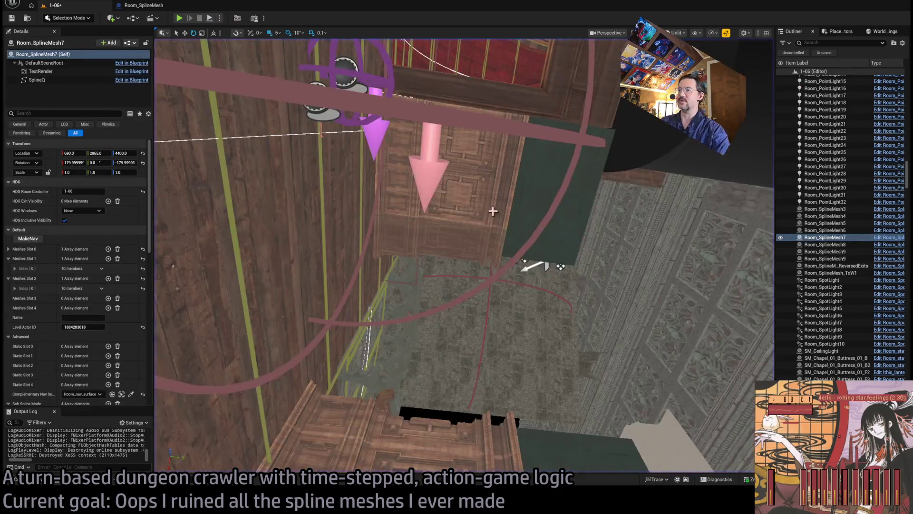
Step: Frame and reselect Room_SplineMesh7, then focus on Room_SplineMesh8 from the Outliner
key(f)
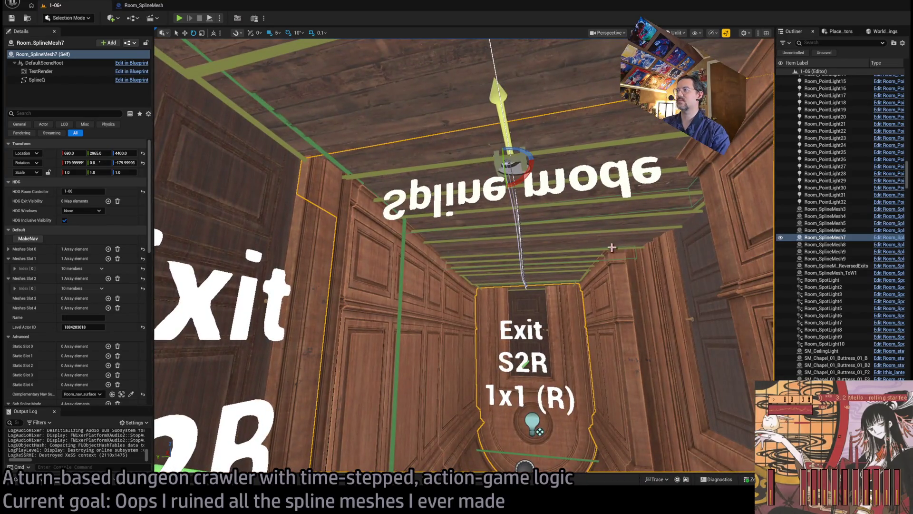
click(434, 87)
click(502, 220)
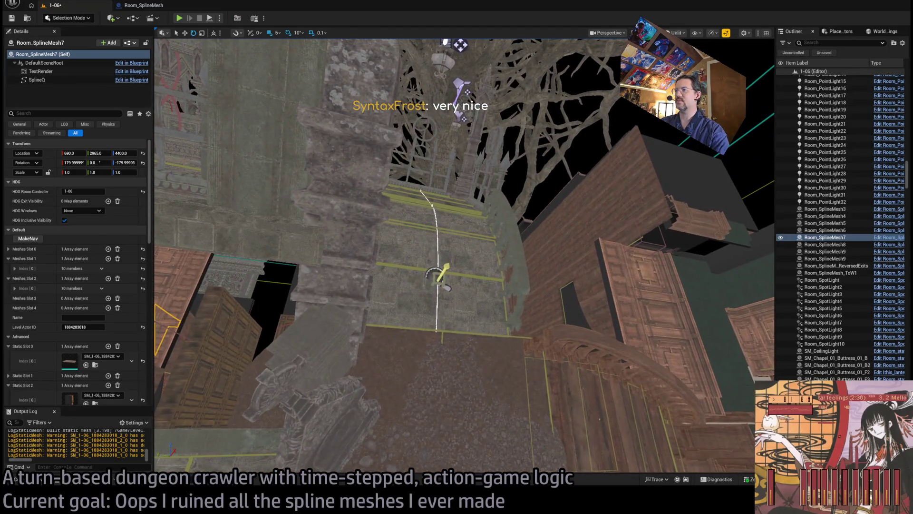
double_click(825, 244)
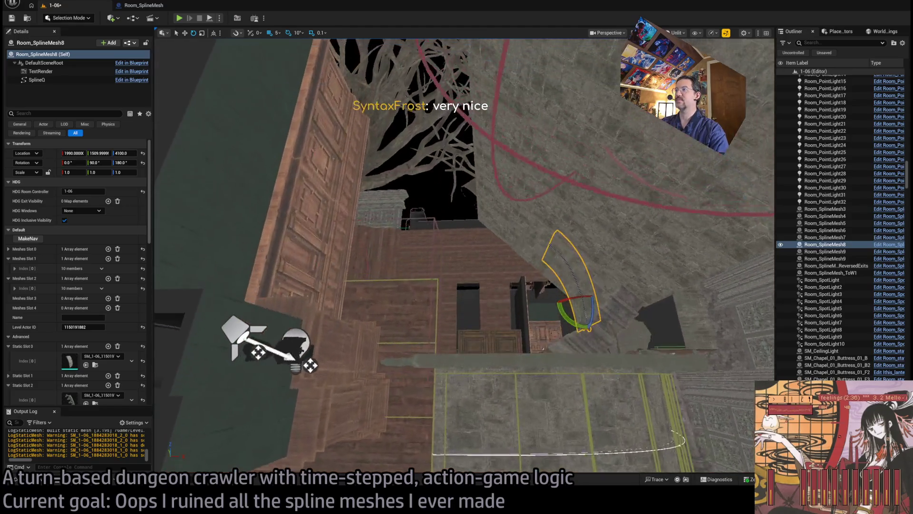
Step: Look down into the chapel interior and save level 1-06
drag(464, 285, 511, 308)
key(ctrl+s)
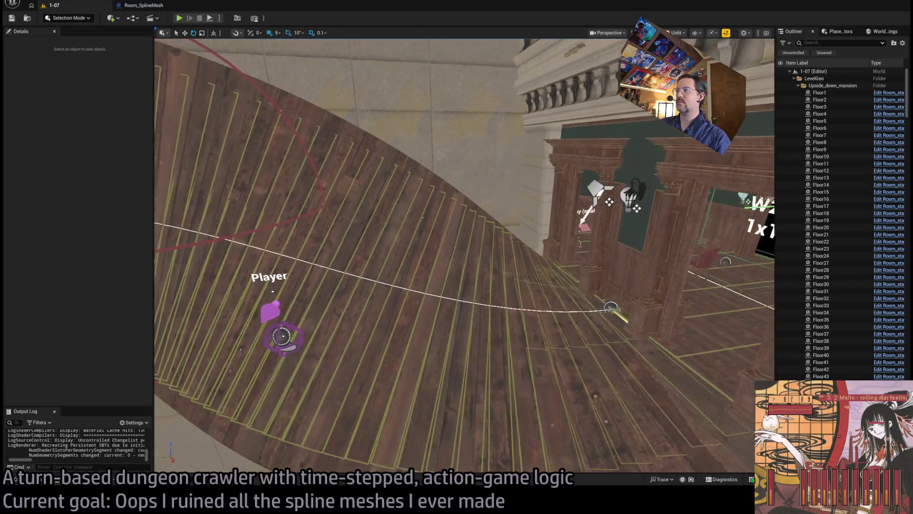
Step: Select the curved floor Room_SplineMesh1 and run TransferSplineData on it
click(509, 292)
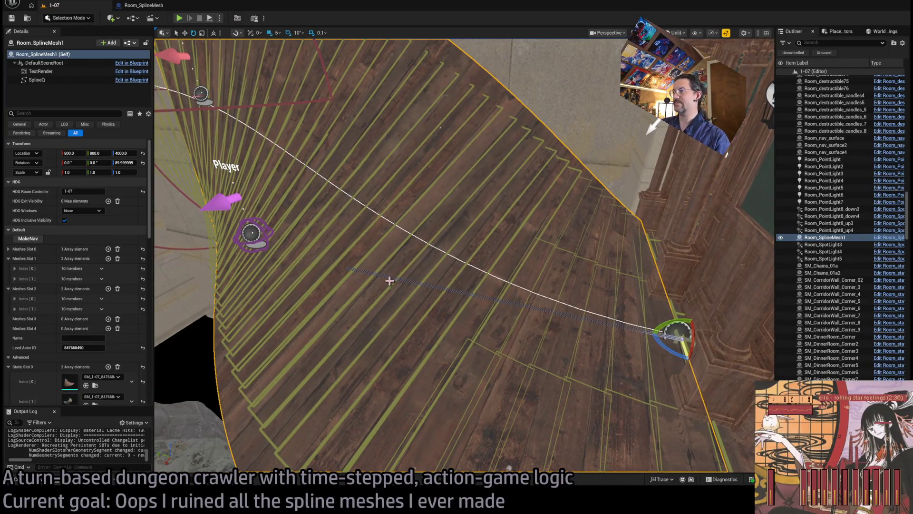
click(350, 269)
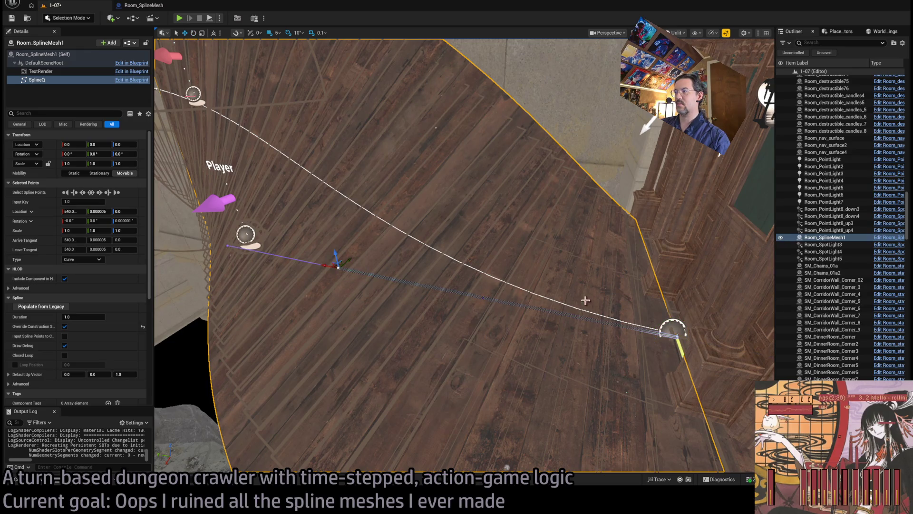
click(342, 271)
scroll(101, 324, down, 10)
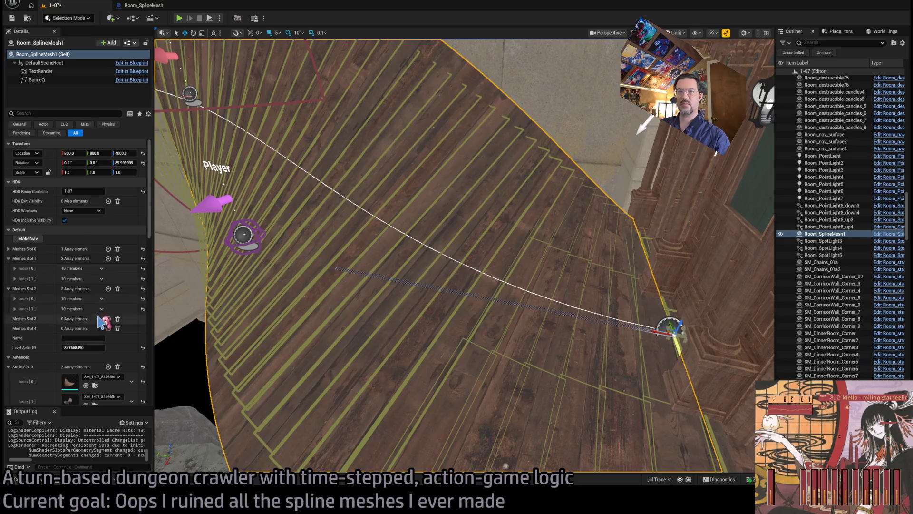
click(47, 207)
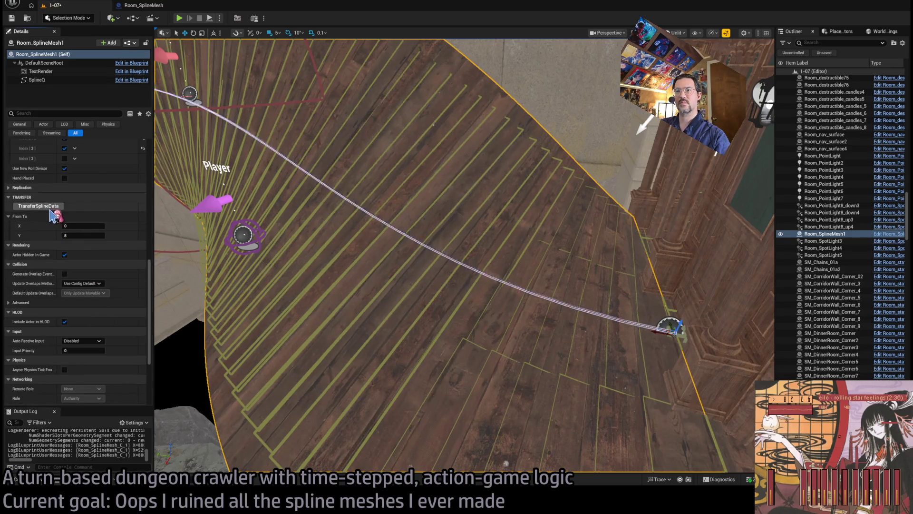
Step: Fly around Room_SplineMesh1 with WASD, inspecting its spline points, then reselect the actor
key(w)
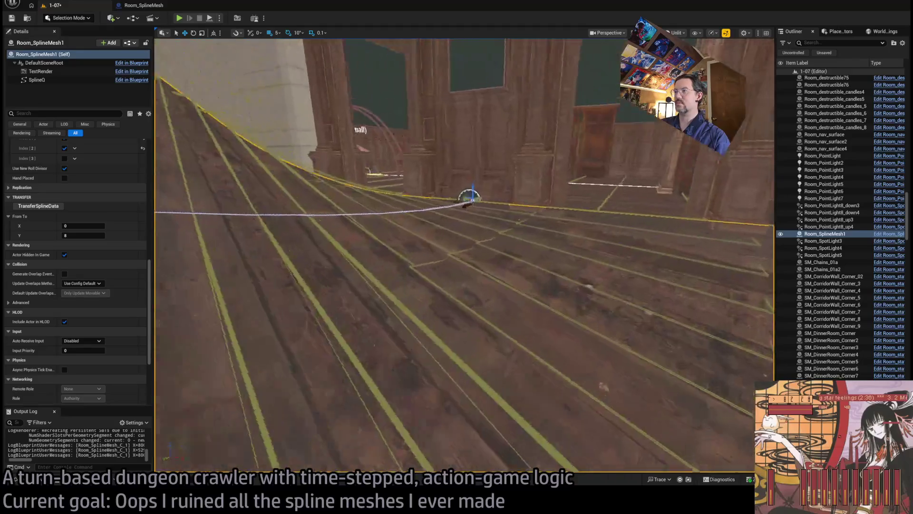
key(w)
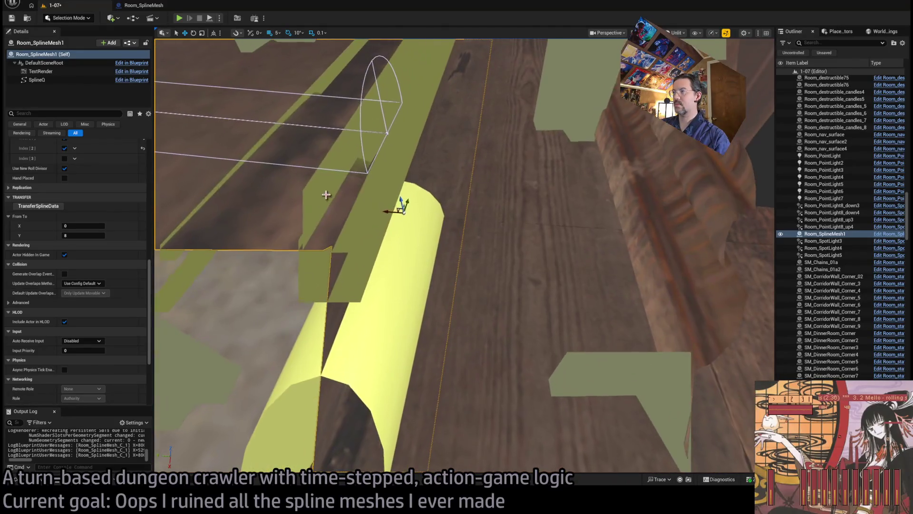
key(w)
click(386, 130)
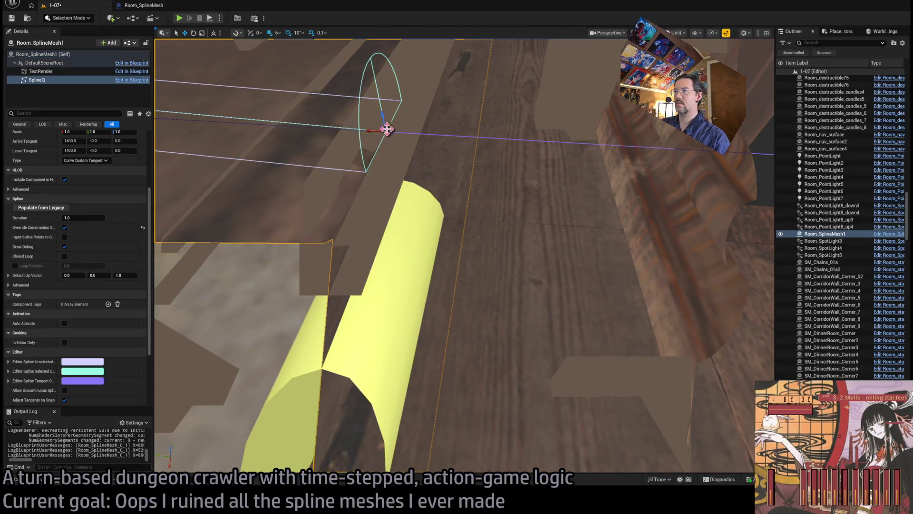
key(s)
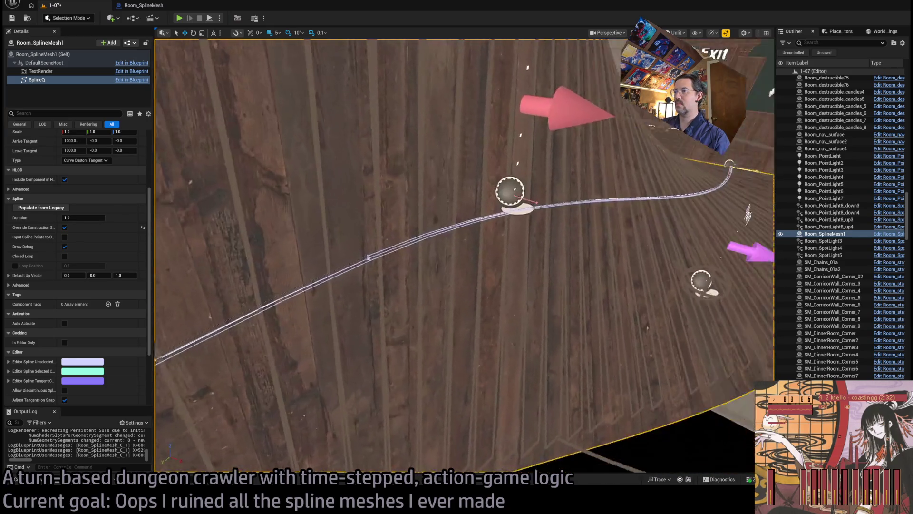
click(495, 218)
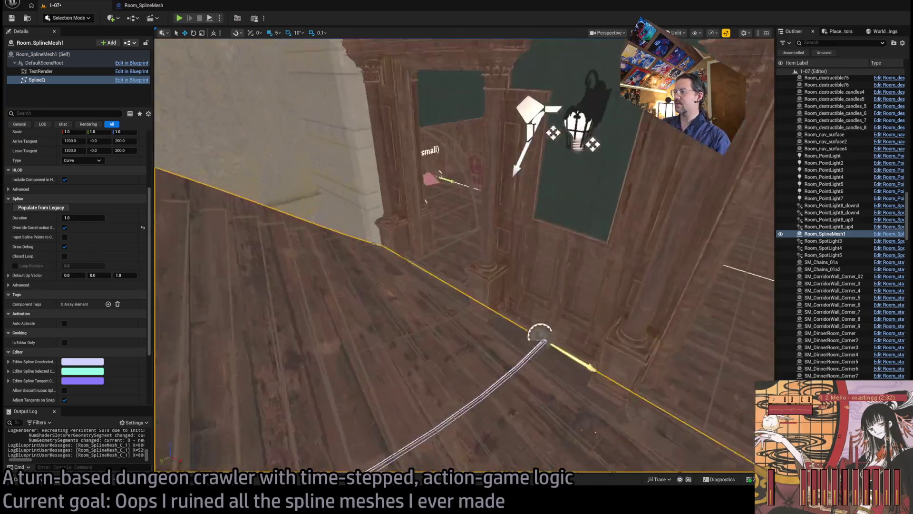
key(f)
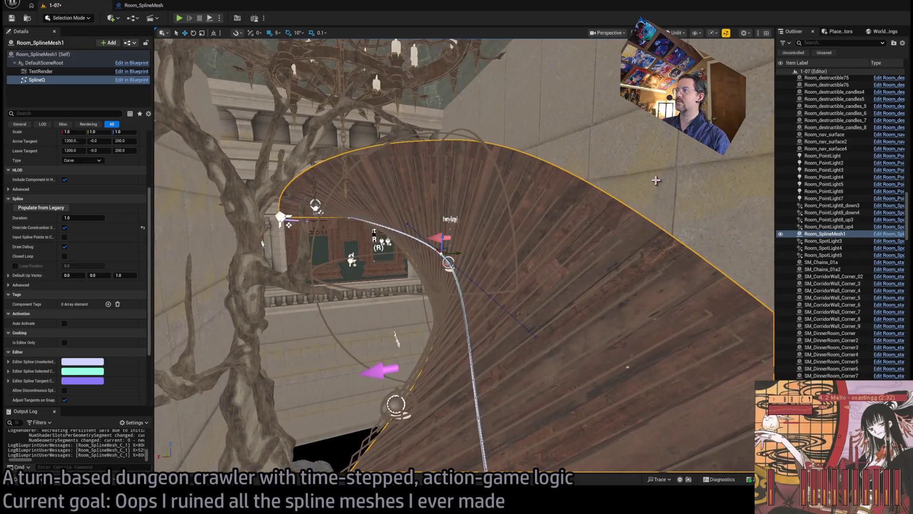
click(594, 190)
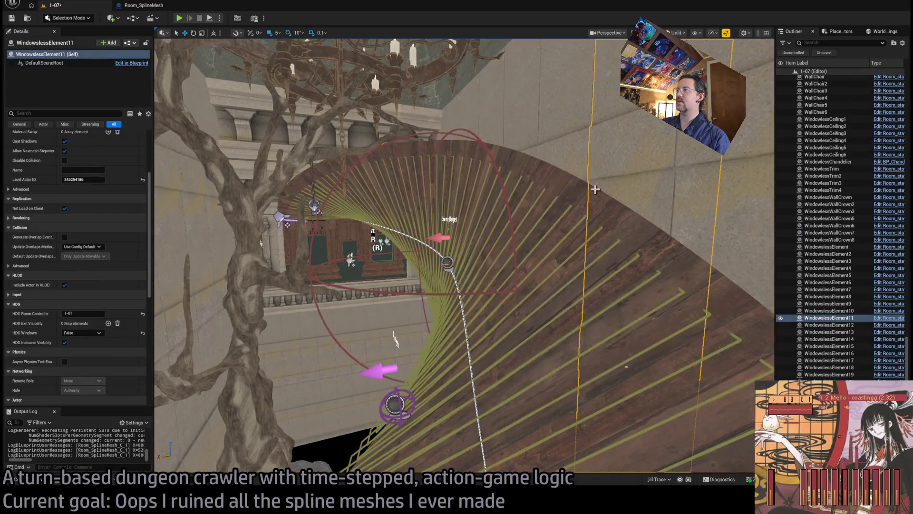
scroll(93, 324, down, 8)
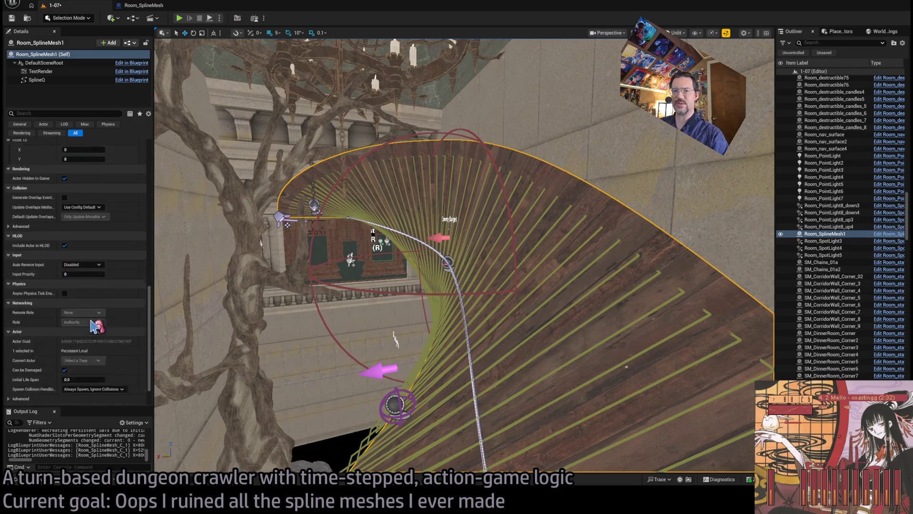
scroll(92, 323, up, 1)
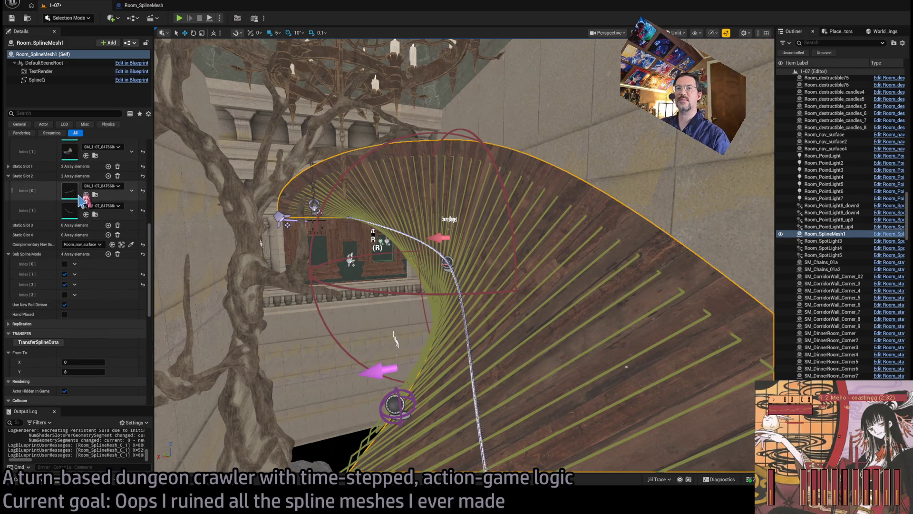
mouse_move(475, 283)
mouse_down()
mouse_move(181, 271)
mouse_move(218, 216)
mouse_move(266, 200)
mouse_move(237, 196)
mouse_up()
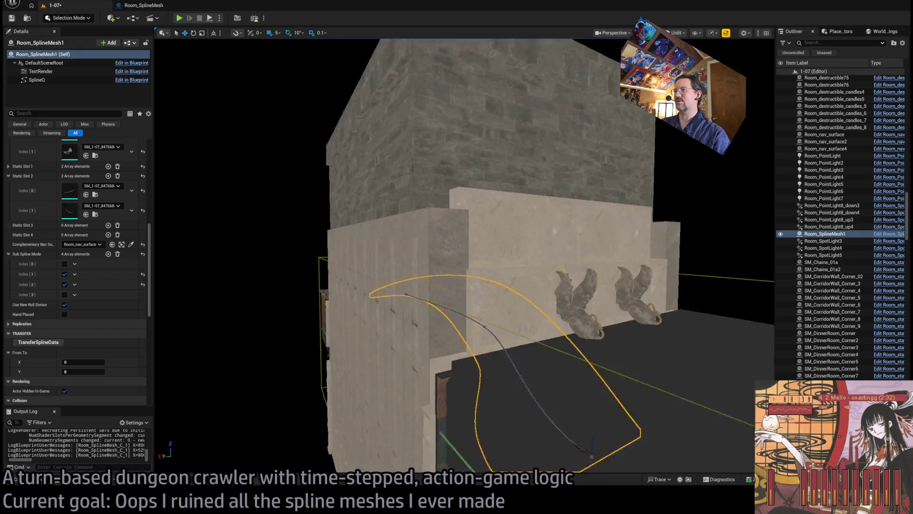
mouse_move(238, 196)
mouse_down()
mouse_move(266, 172)
mouse_move(286, 191)
mouse_move(184, 271)
mouse_up()
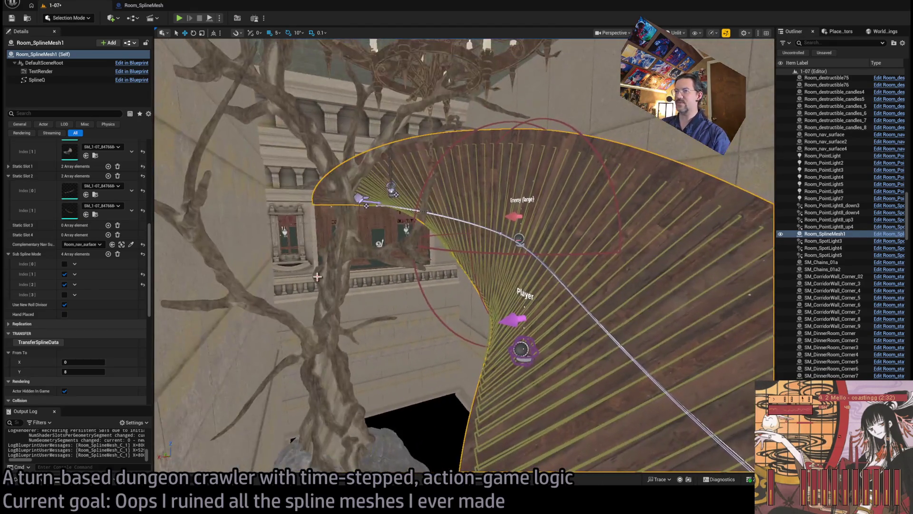
mouse_move(527, 197)
mouse_down()
mouse_move(528, 247)
mouse_move(457, 210)
mouse_move(424, 152)
mouse_up()
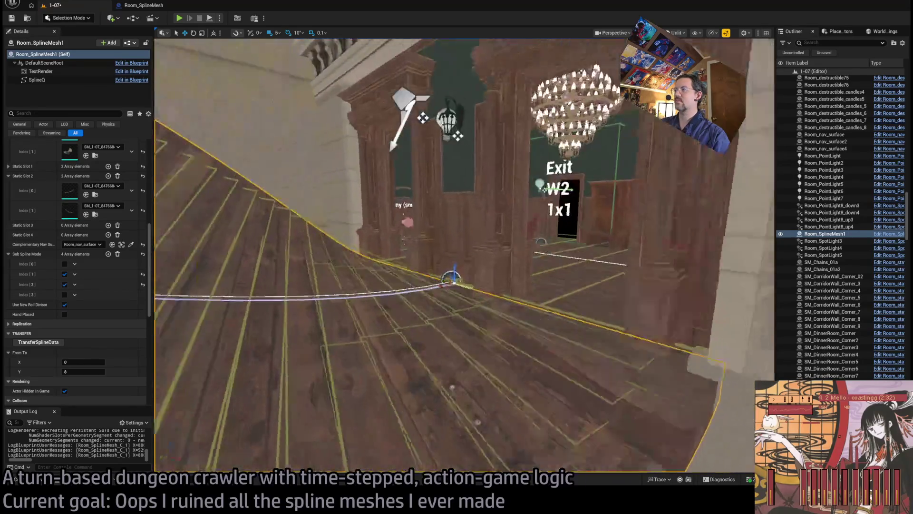
scroll(83, 284, up, 4)
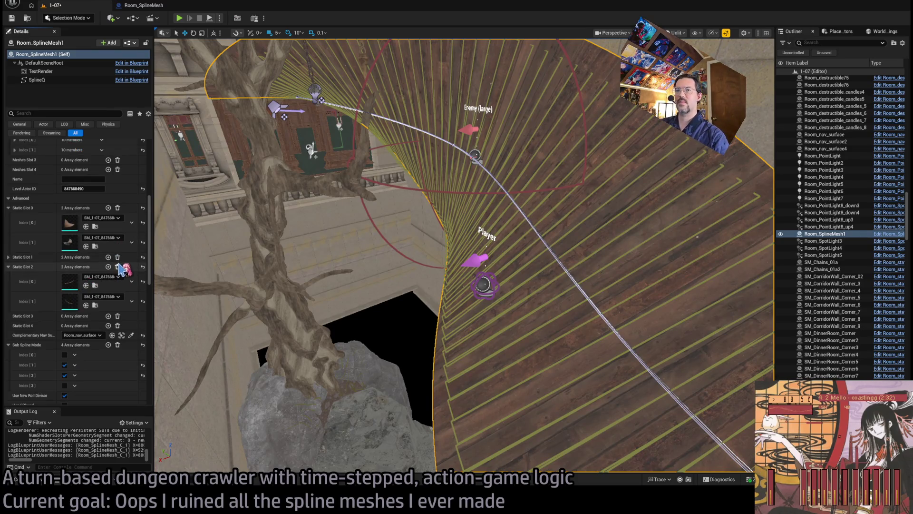
click(118, 267)
click(118, 208)
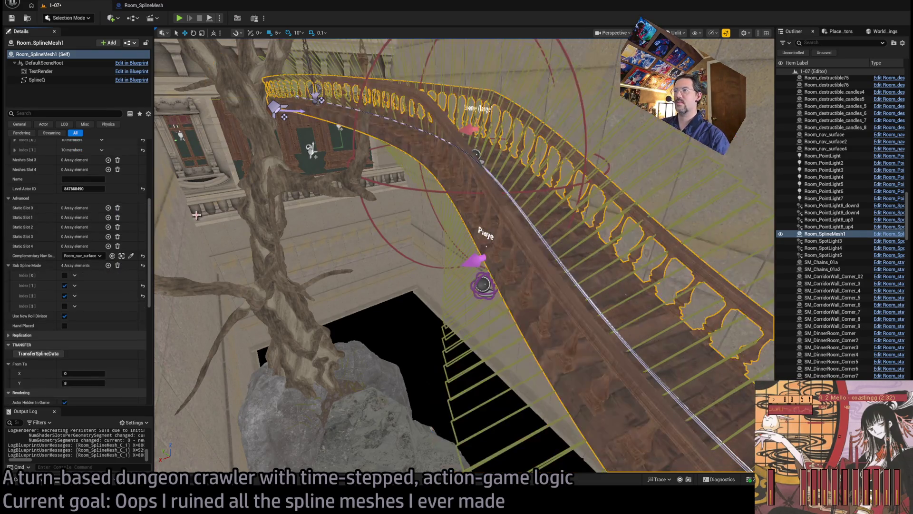
mouse_move(363, 260)
mouse_down()
mouse_move(333, 257)
mouse_move(390, 252)
mouse_move(362, 267)
mouse_move(464, 271)
mouse_move(502, 167)
mouse_move(457, 214)
mouse_move(486, 308)
mouse_up()
click(470, 274)
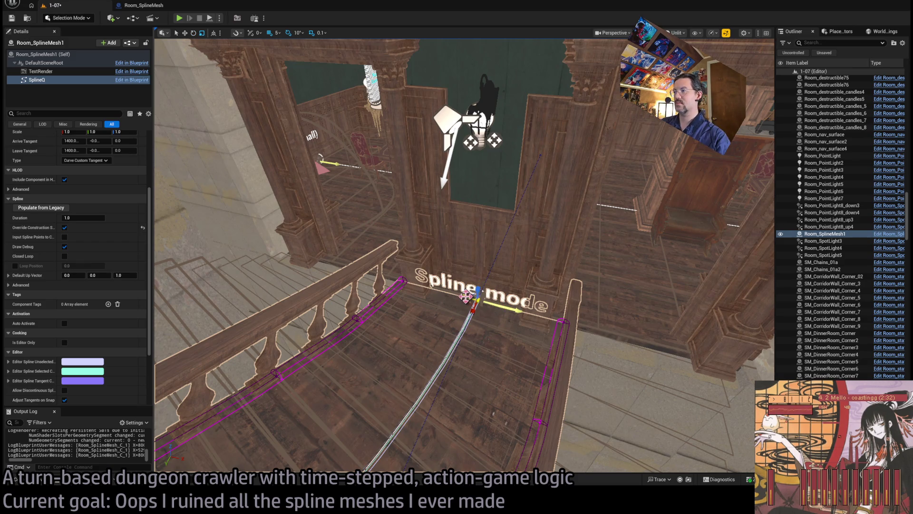
drag(95, 132, 114, 131)
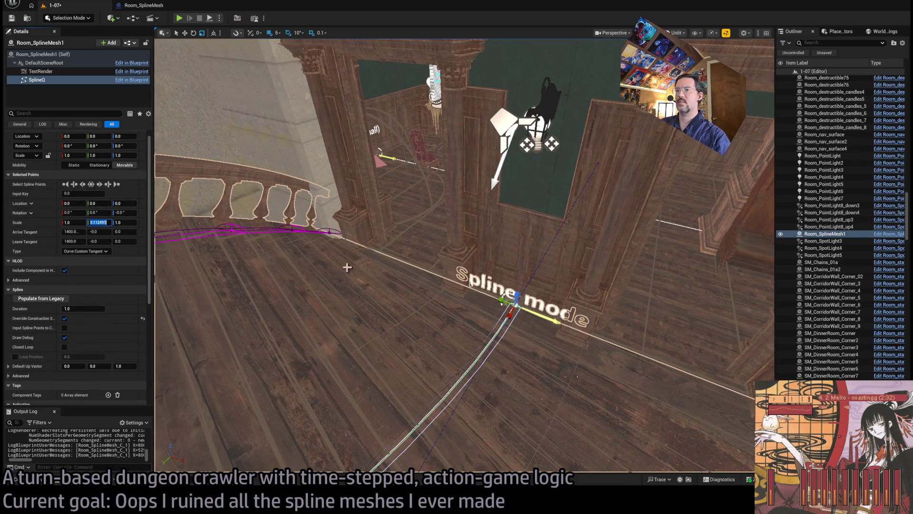
text(3)
key(Return)
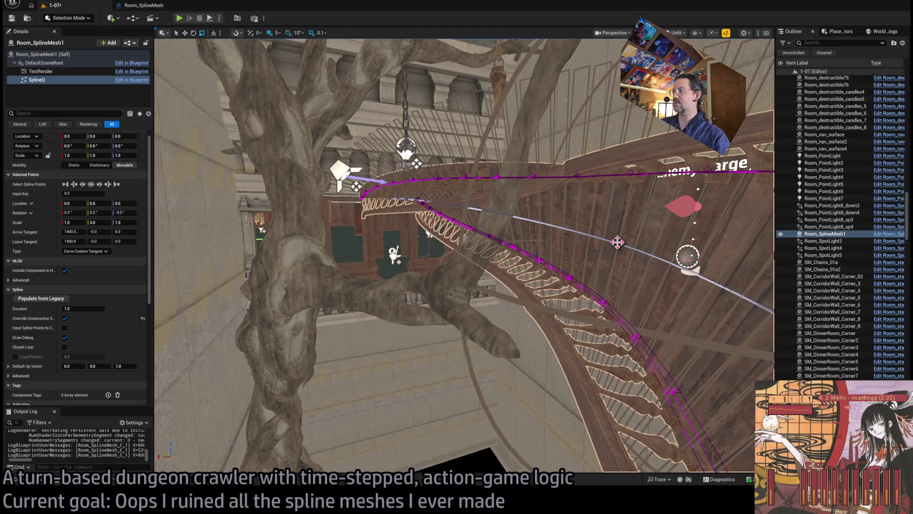
click(617, 243)
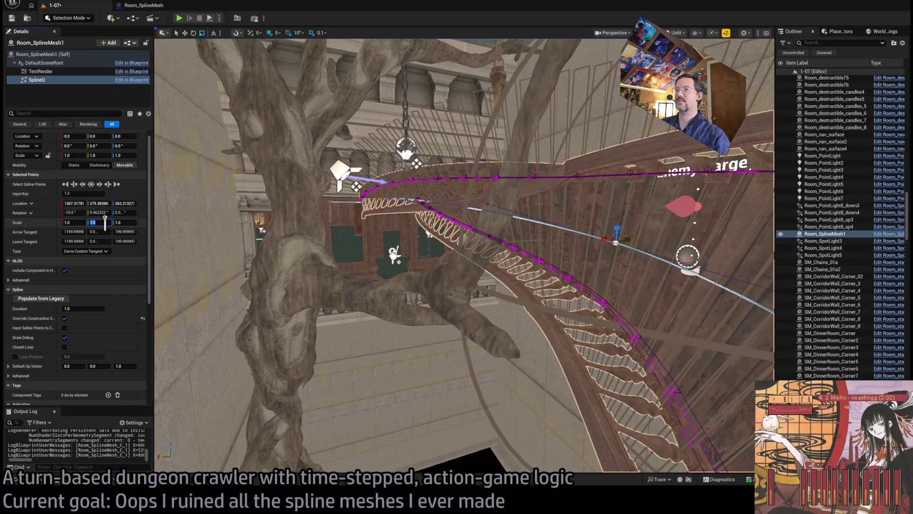
text(3)
key(Return)
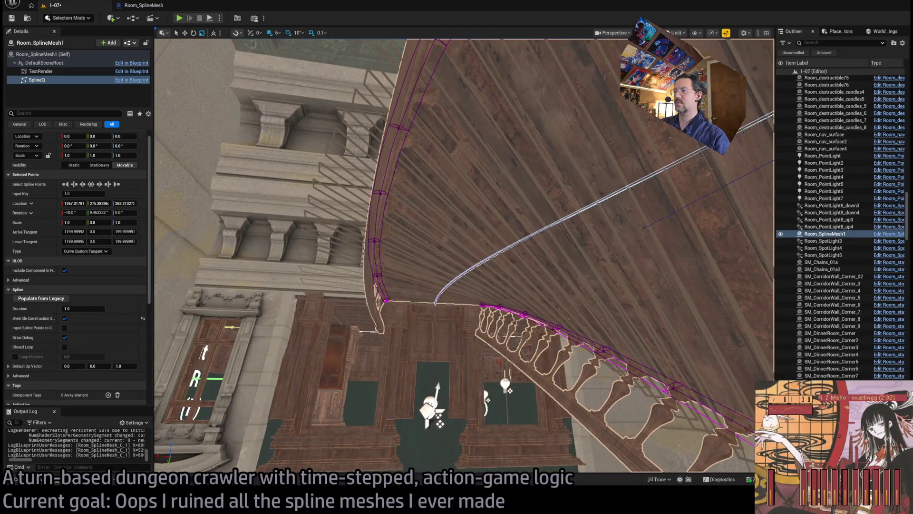
click(435, 303)
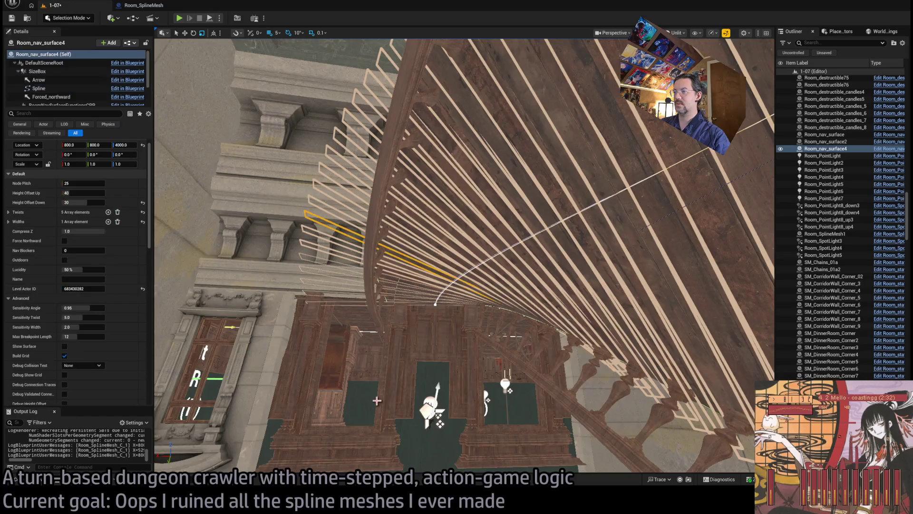
click(491, 383)
click(435, 310)
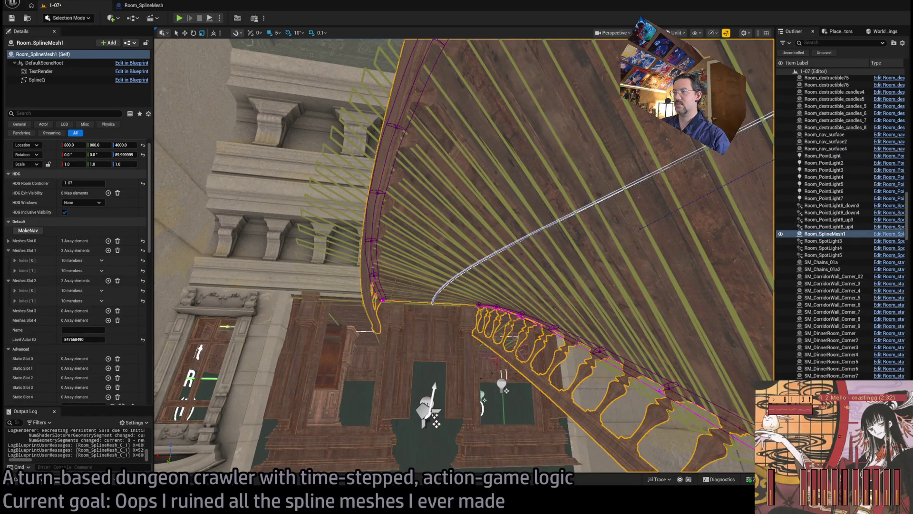
click(431, 304)
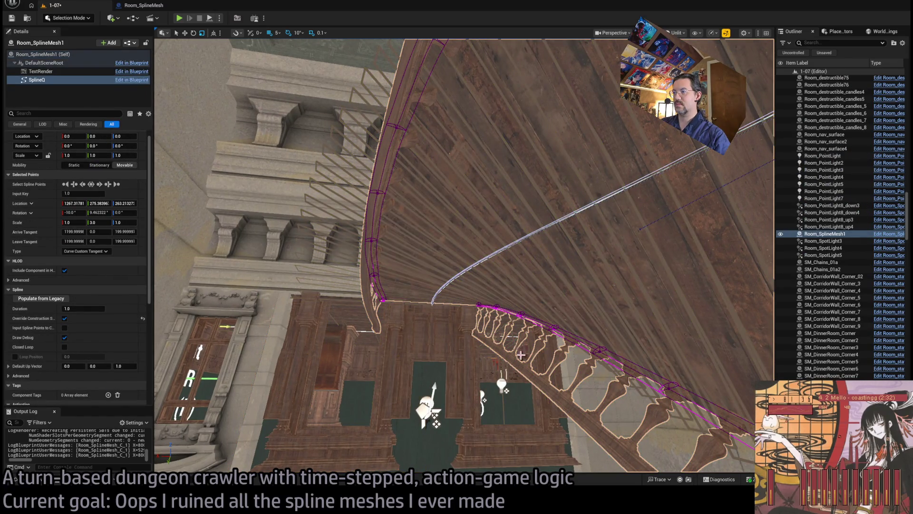
click(431, 304)
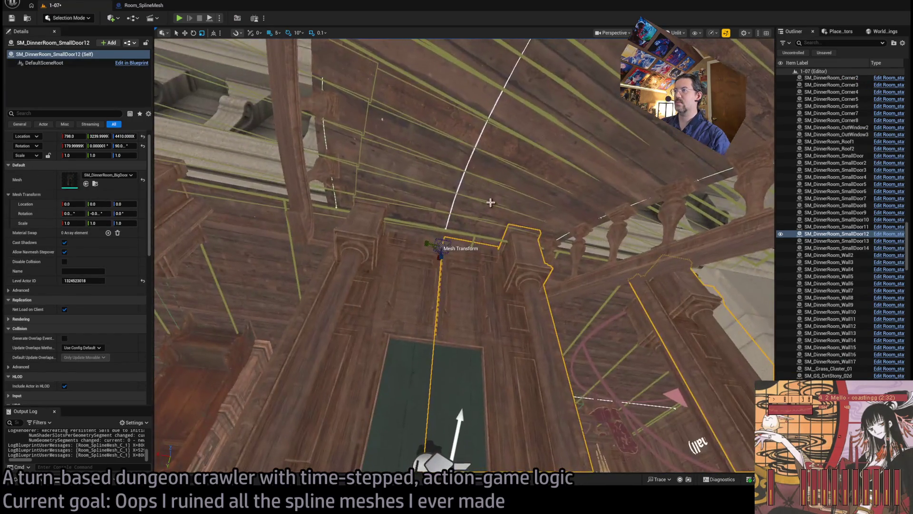
click(446, 229)
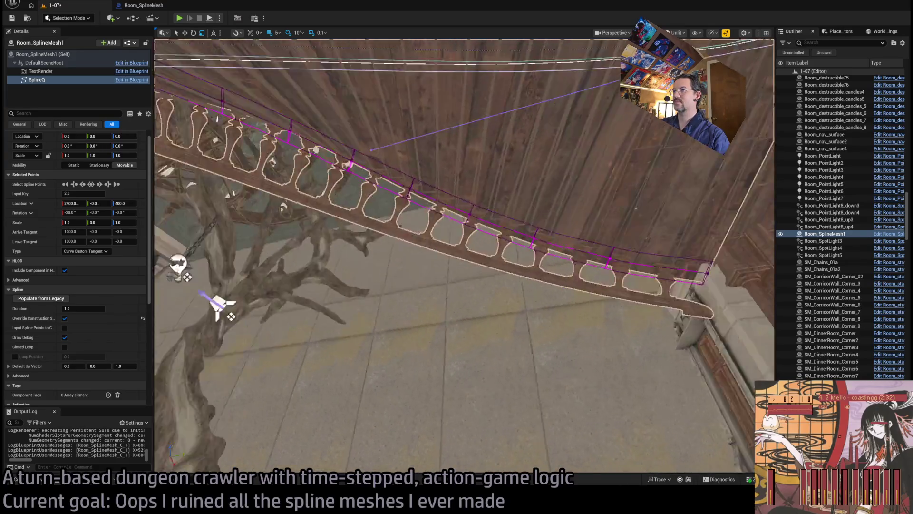
scroll(56, 197, down, 3)
scroll(56, 196, up, 4)
click(52, 54)
scroll(104, 291, down, 10)
scroll(105, 291, up, 5)
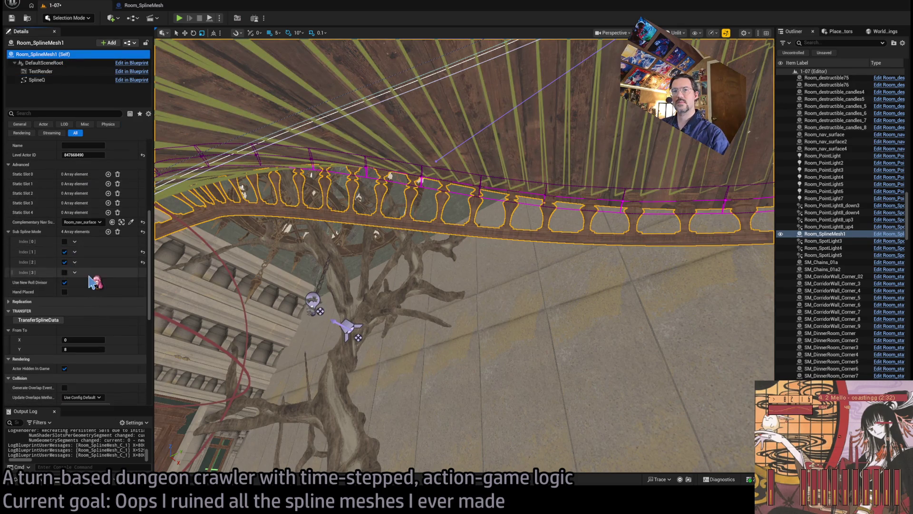
click(15, 242)
click(15, 230)
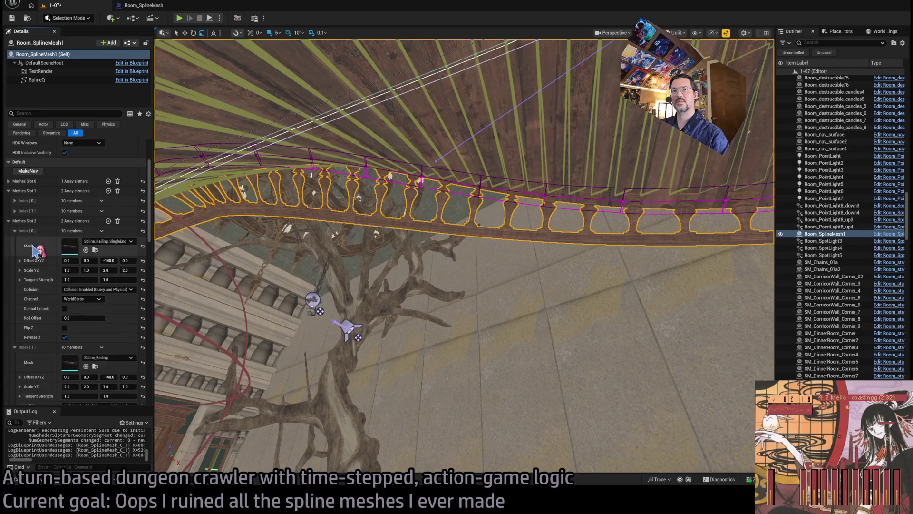
Step: Reset the second railing entry's Offset X to 0.0 and drag its Offset Y to about -0.24
click(15, 200)
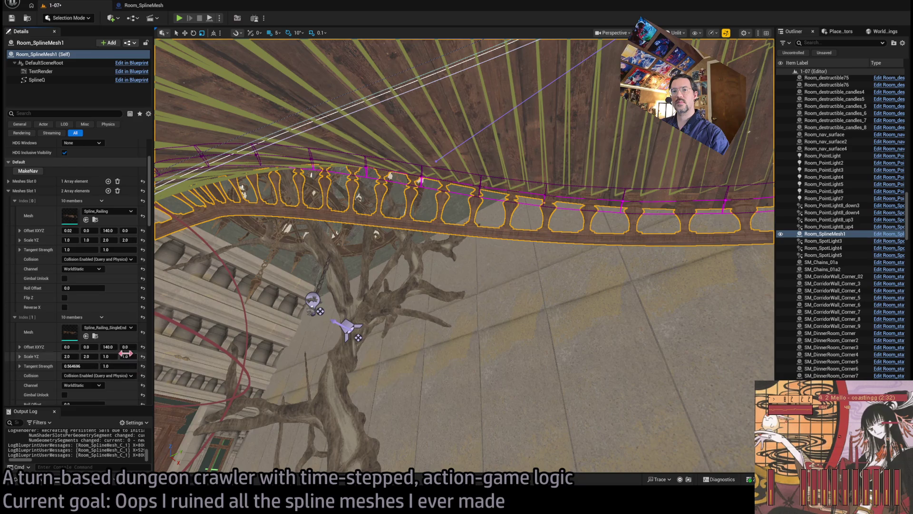
scroll(111, 349, down, 3)
scroll(111, 349, down, 5)
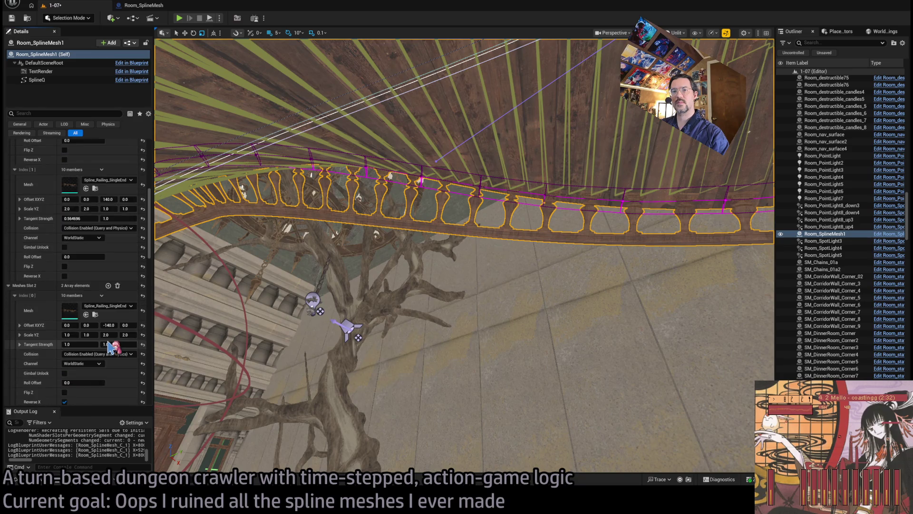
mouse_move(464, 257)
mouse_down()
mouse_move(447, 267)
mouse_move(428, 257)
mouse_move(457, 252)
mouse_move(443, 259)
mouse_move(428, 247)
mouse_move(405, 259)
mouse_up()
scroll(105, 350, down, 1)
scroll(105, 350, down, 1)
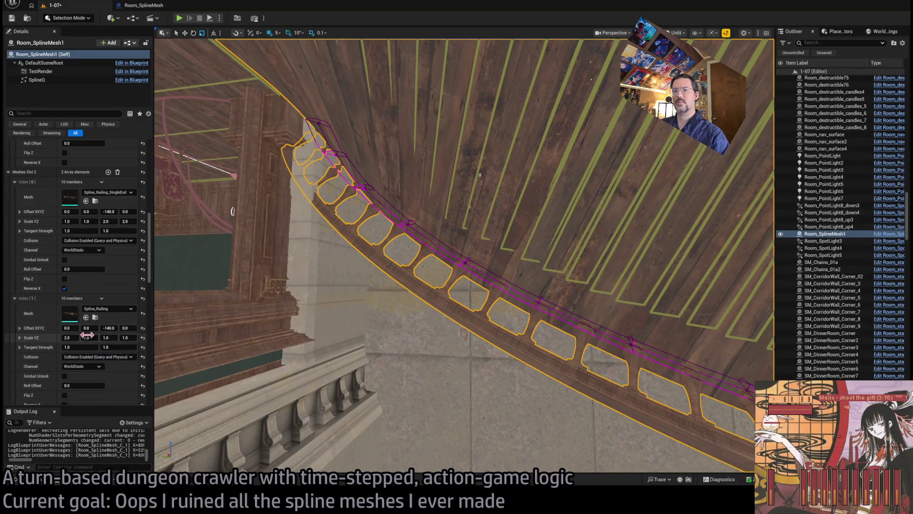
drag(69, 328, 126, 341)
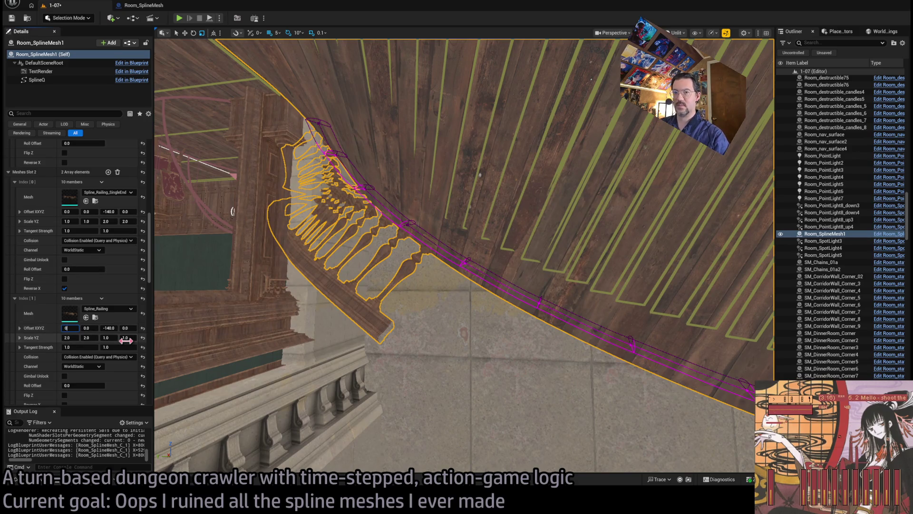
key(Return)
drag(188, 257, 188, 257)
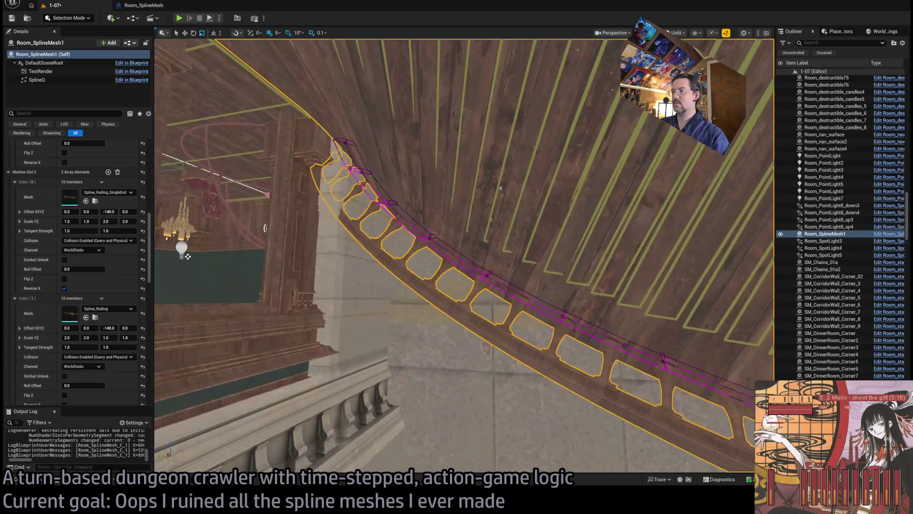
drag(86, 328, 82, 328)
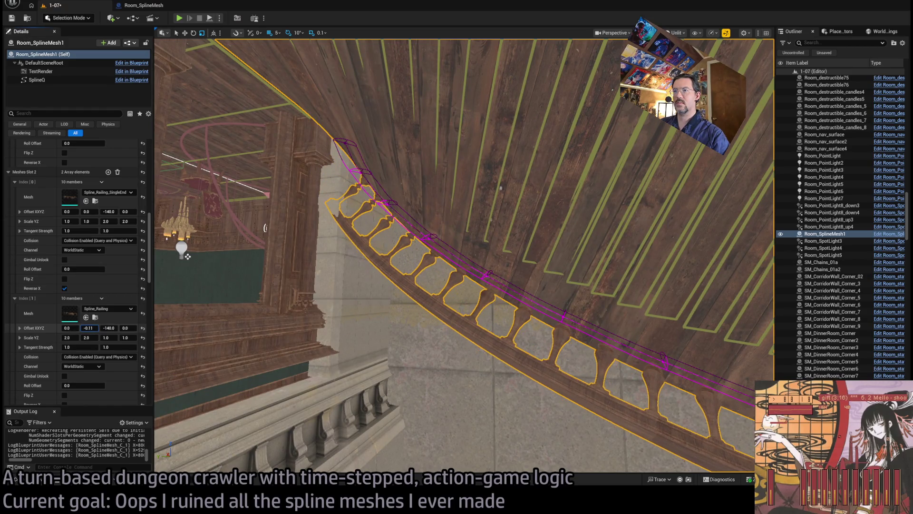
drag(188, 256, 160, 311)
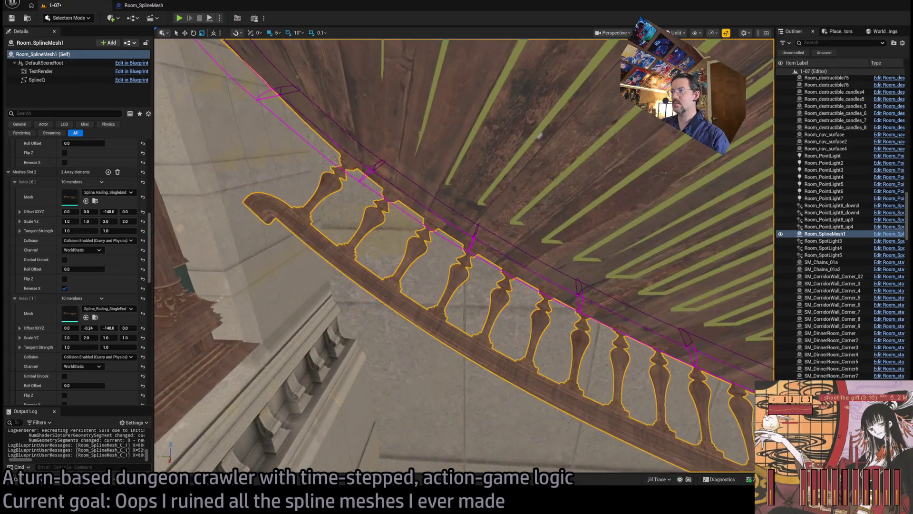
Step: Set the first railing spline point's Scale Y to 2.5, after trying 2.75
drag(206, 319, 206, 319)
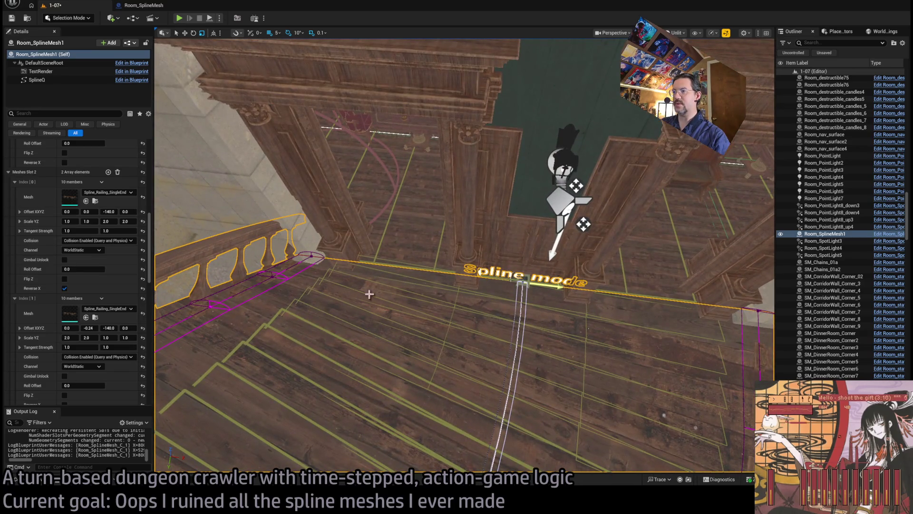
click(518, 291)
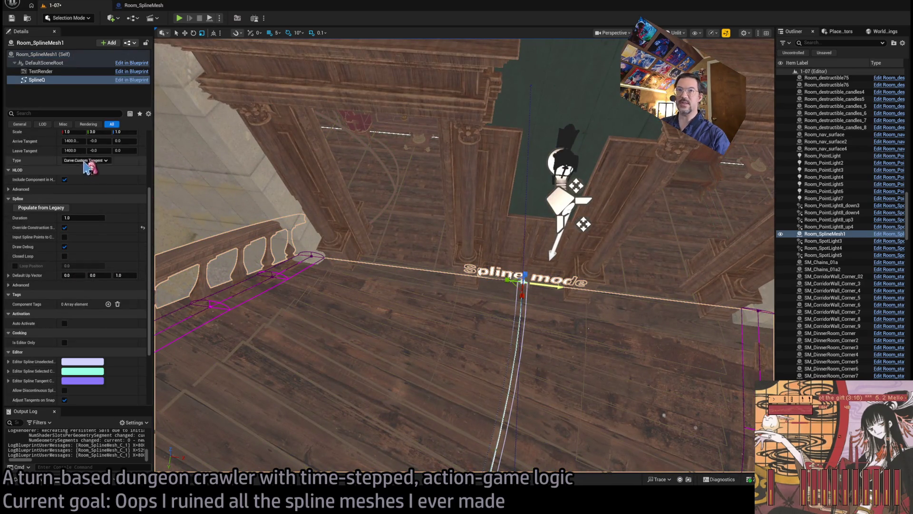
scroll(88, 166, up, 3)
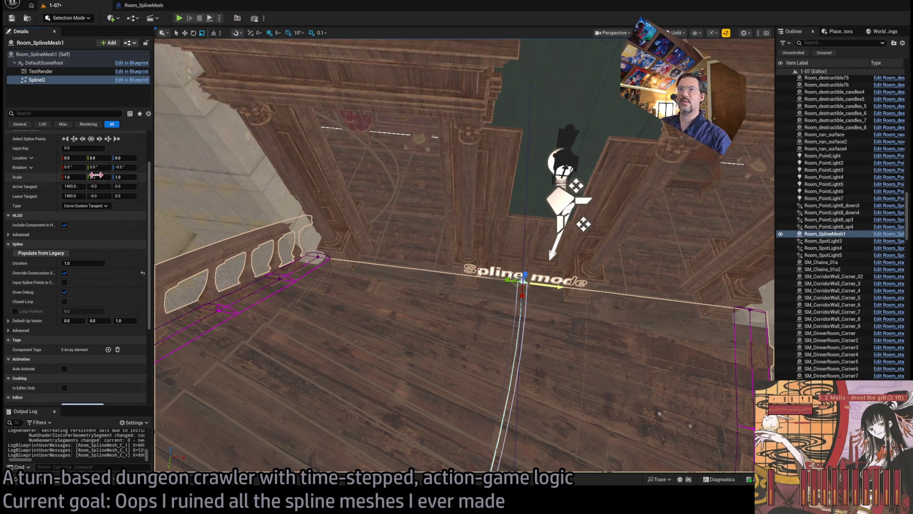
key(Return)
drag(428, 286, 371, 171)
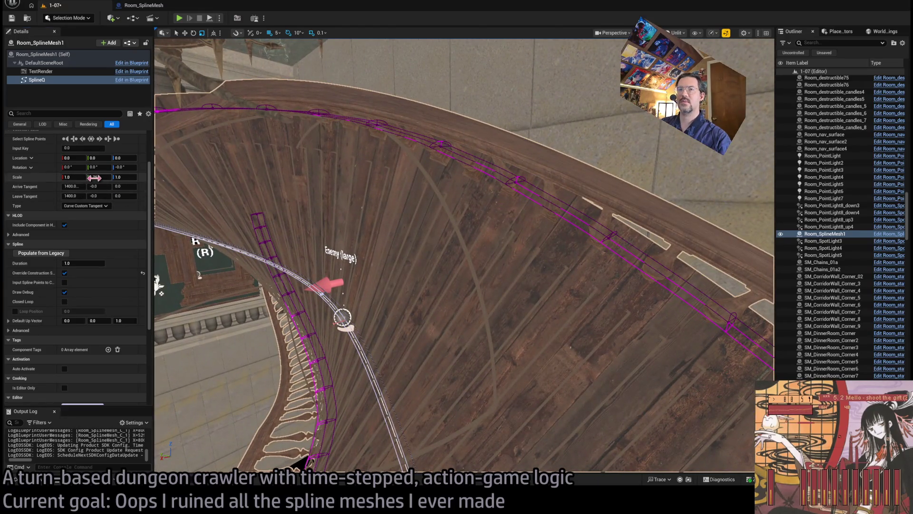
key(Return)
drag(428, 238, 400, 181)
mouse_move(464, 257)
mouse_down()
mouse_move(449, 224)
mouse_move(457, 238)
mouse_up()
Step: Set Scale Y to 2.5 on the next two railing spline points, then reselect the actor
click(457, 237)
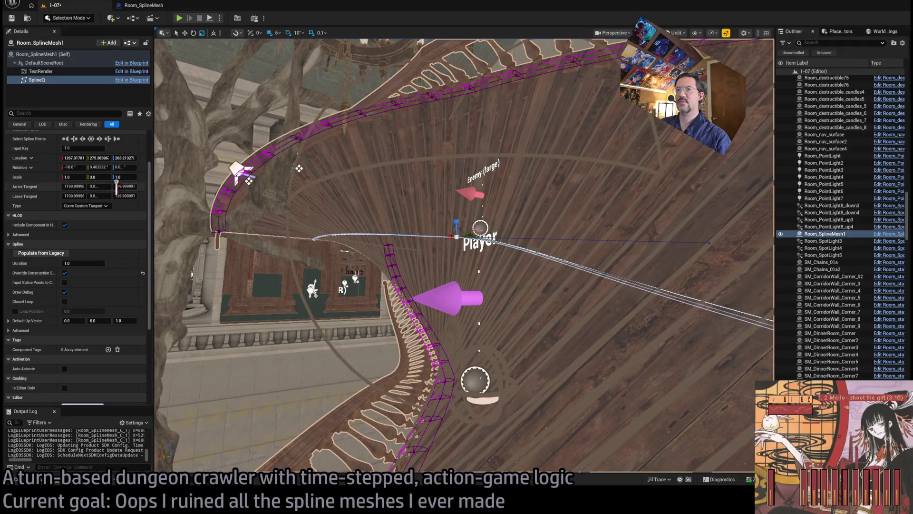
key(Return)
mouse_move(464, 257)
mouse_down()
mouse_move(455, 219)
mouse_move(426, 285)
mouse_up()
click(437, 287)
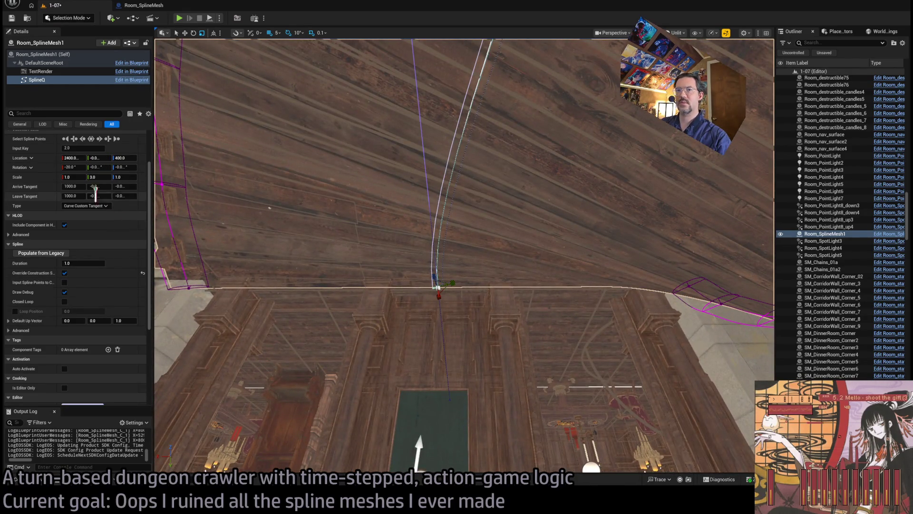
click(97, 177)
key(Return)
mouse_move(228, 226)
mouse_down()
mouse_move(204, 192)
mouse_move(361, 217)
mouse_move(378, 248)
mouse_up()
click(546, 210)
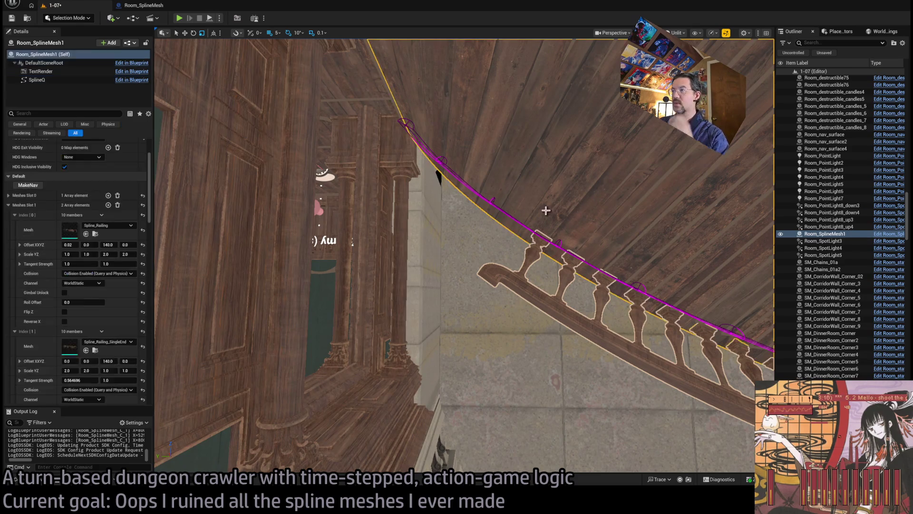
Step: Set the second railing piece's Y offset to -0.11 so it sits on the spline
mouse_move(502, 239)
mouse_down()
mouse_move(516, 251)
mouse_move(404, 261)
mouse_move(495, 159)
mouse_up()
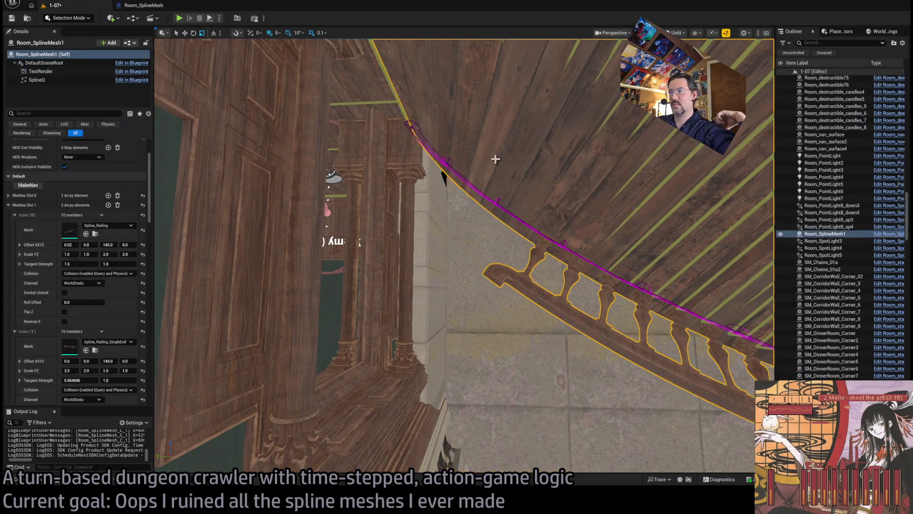
scroll(108, 309, down, 5)
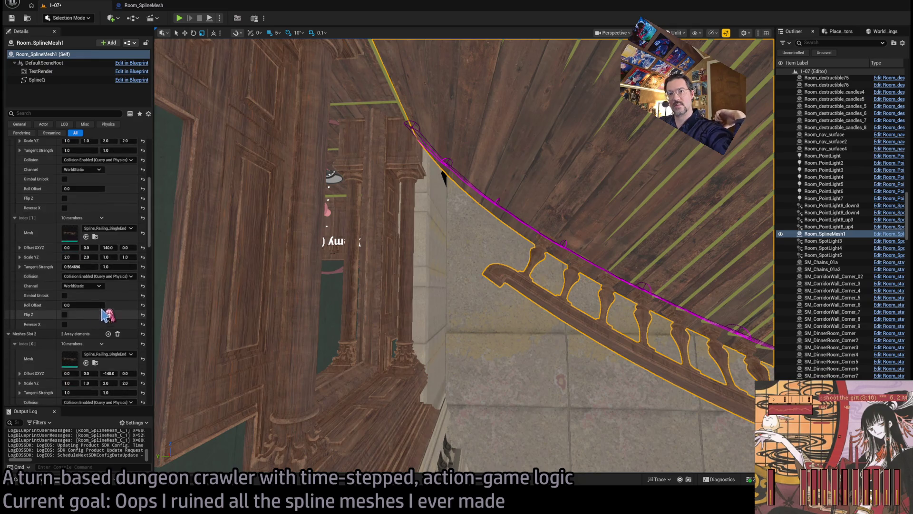
scroll(110, 309, down, 2)
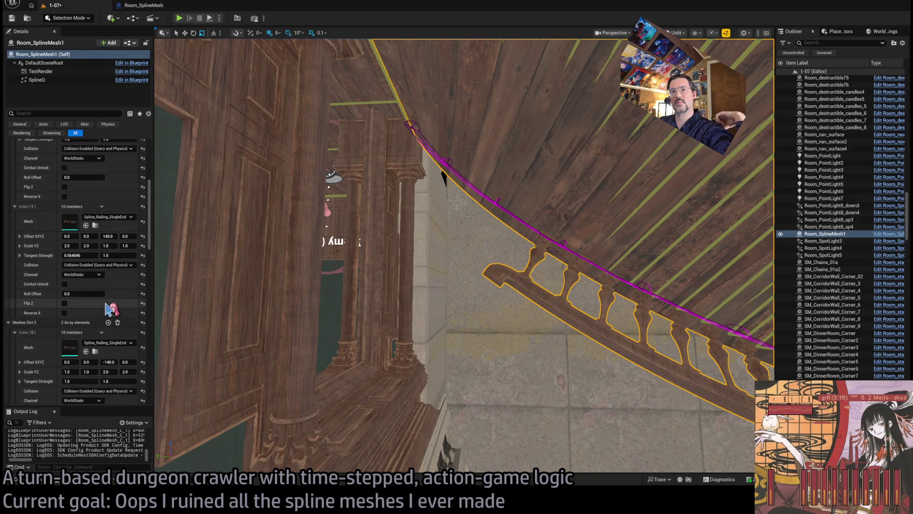
scroll(108, 309, down, 6)
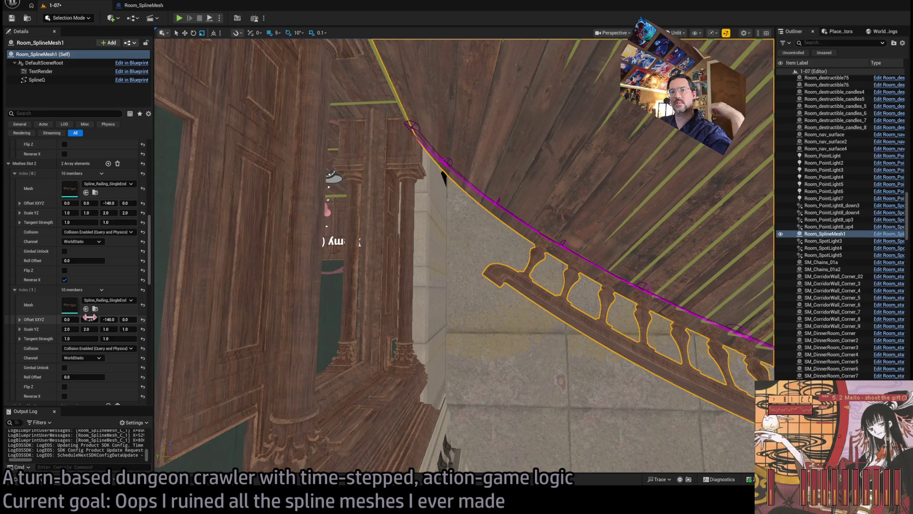
drag(90, 319, 91, 319)
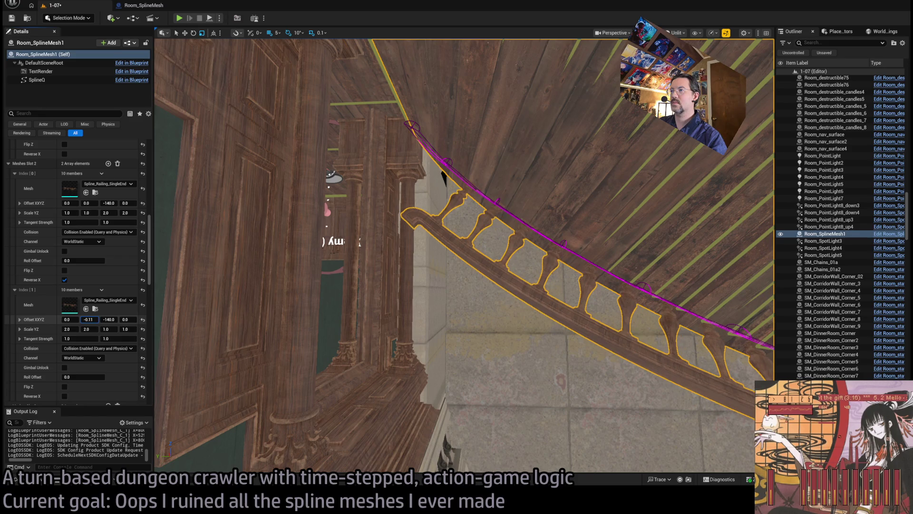
key(f)
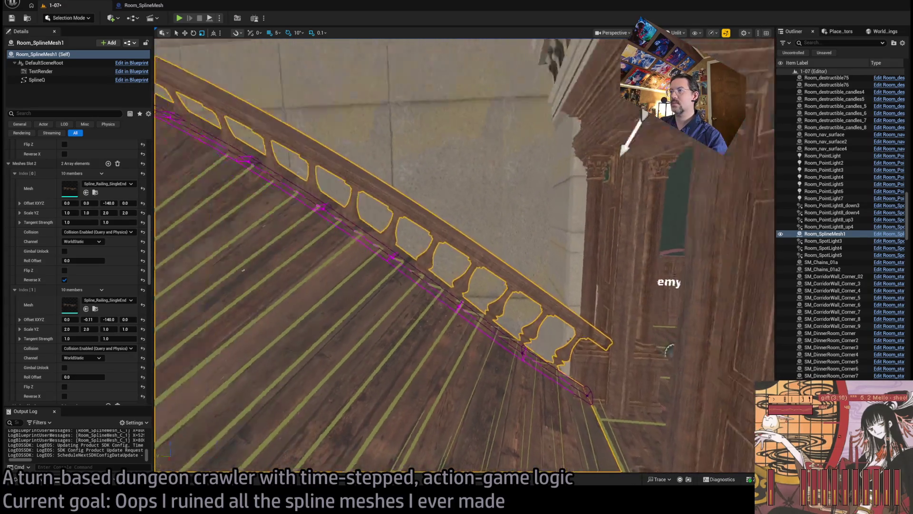
Step: Reverse the first railing piece along X and nudge its X offset to about 0.02
scroll(116, 288, up, 10)
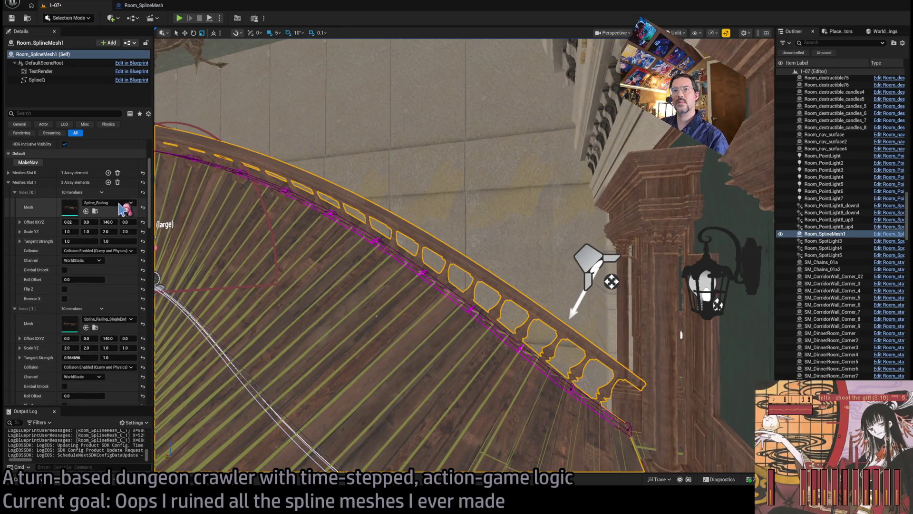
drag(162, 318, 171, 204)
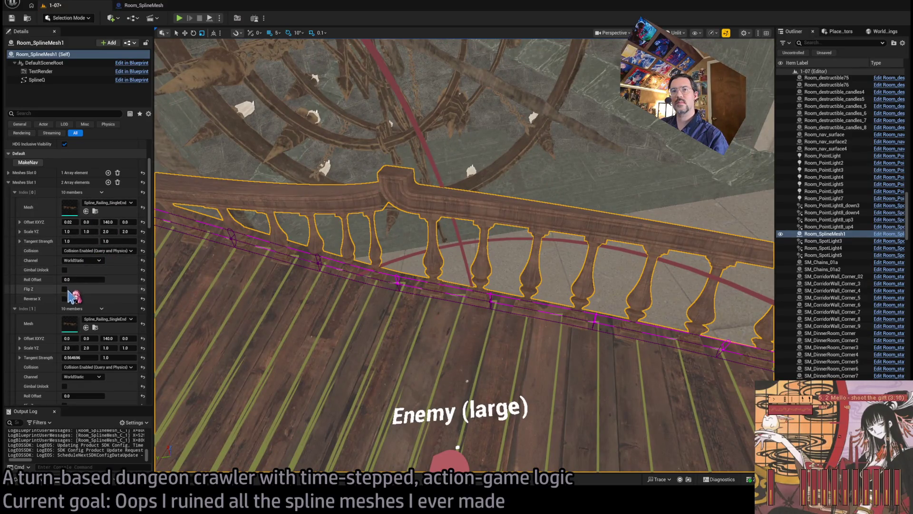
click(64, 299)
drag(162, 247, 157, 251)
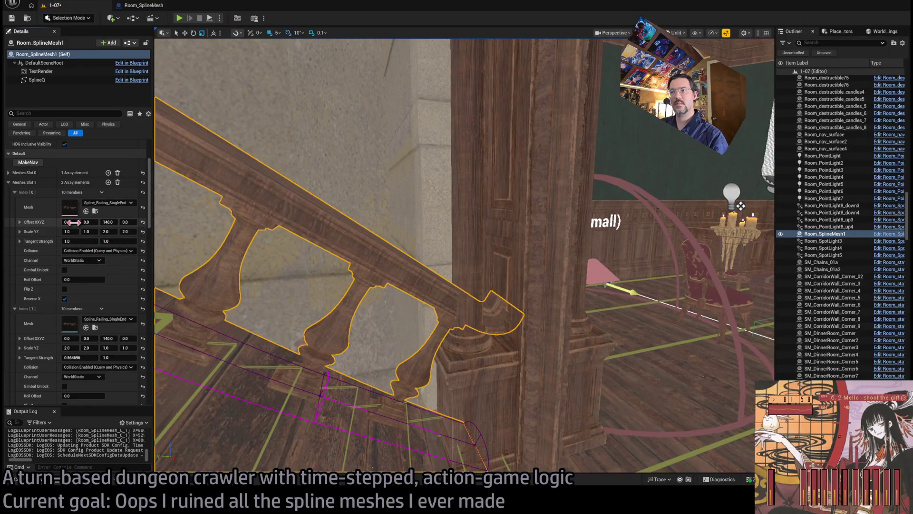
mouse_move(73, 223)
mouse_down()
mouse_move(93, 222)
mouse_move(75, 222)
mouse_move(82, 222)
mouse_up()
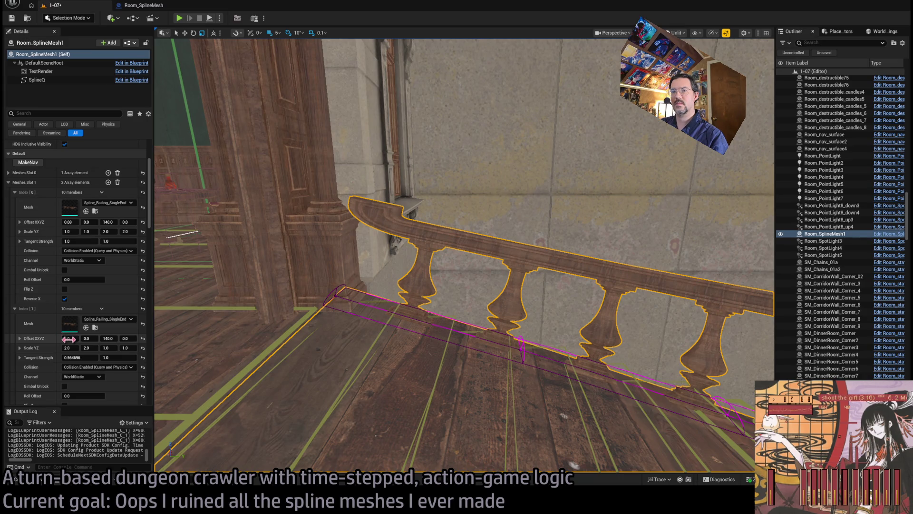
Step: Collapse Meshes Slots 0 and 1 and set Slot 2 Index[0] Offset X to 0.03
click(8, 173)
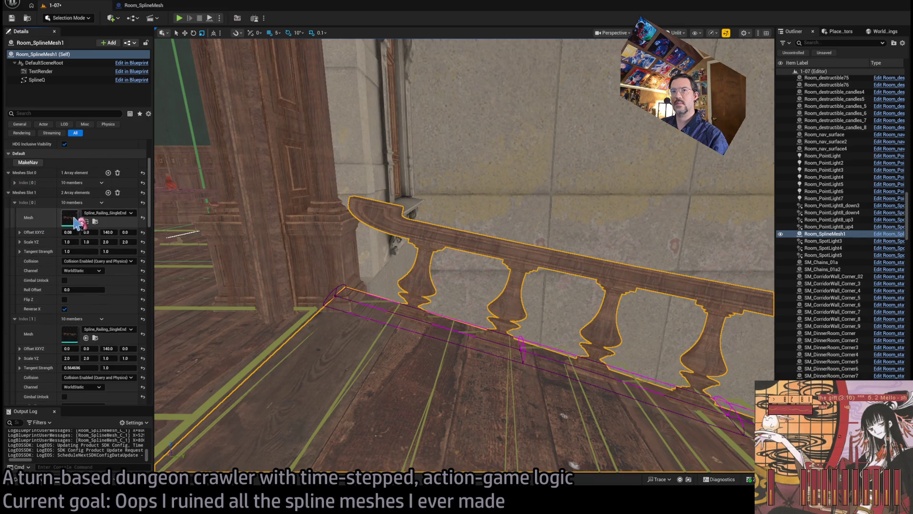
click(8, 173)
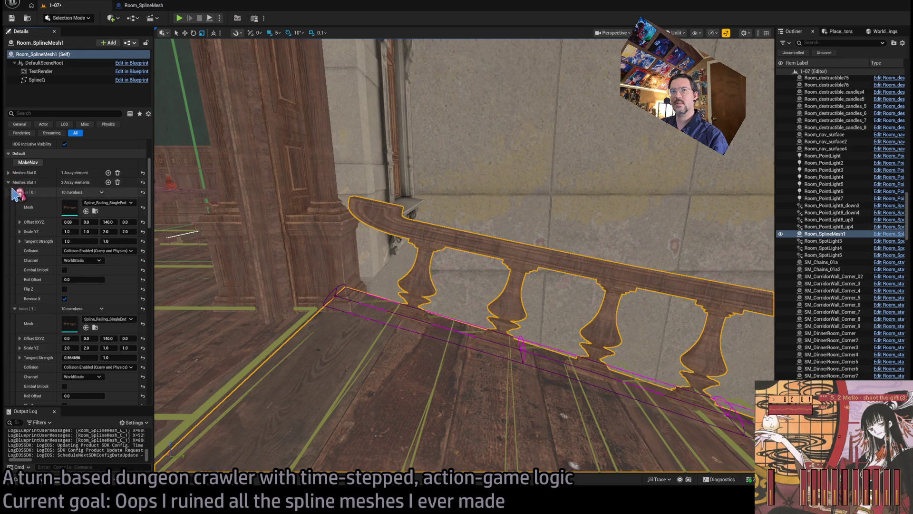
click(8, 182)
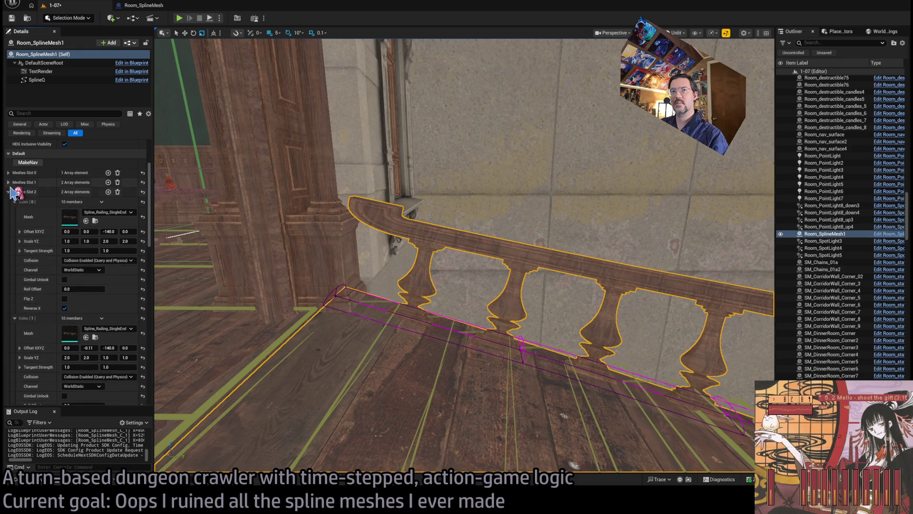
drag(67, 231, 68, 232)
mouse_move(448, 295)
mouse_down()
mouse_move(485, 286)
mouse_move(447, 286)
mouse_move(495, 283)
mouse_up()
click(69, 231)
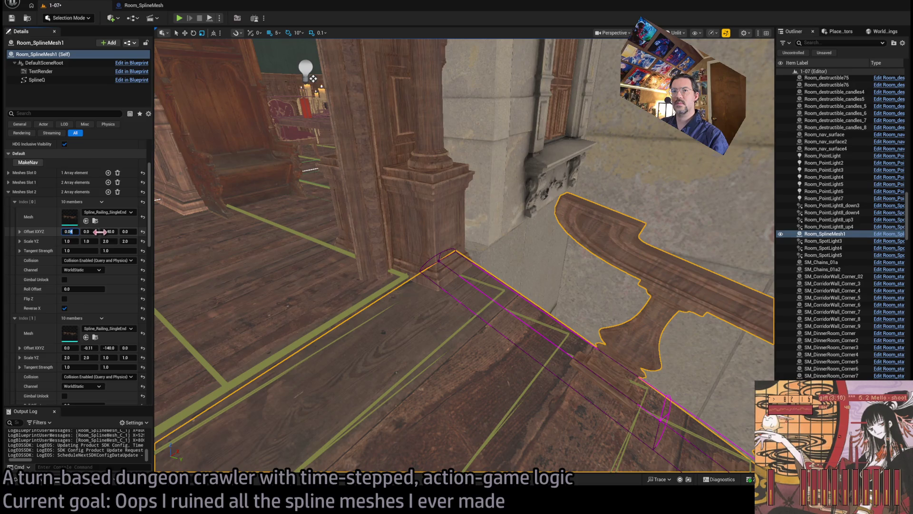
text(0.03)
key(Return)
mouse_move(377, 271)
mouse_down()
mouse_move(384, 317)
mouse_move(343, 299)
mouse_move(400, 209)
mouse_move(637, 405)
mouse_up()
Step: Save the level, then select and frame WindowlessElement11 to inspect the curved balustrade
key(ctrl+s)
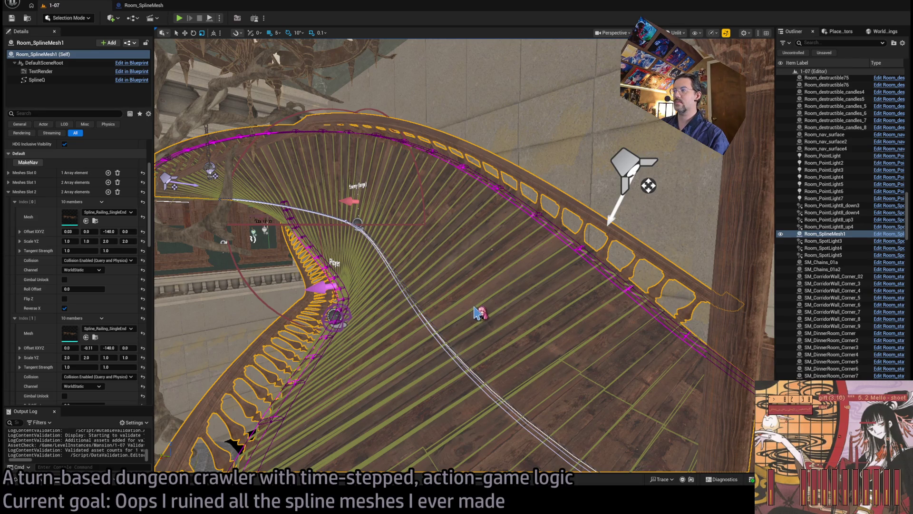
click(483, 330)
drag(464, 257, 504, 233)
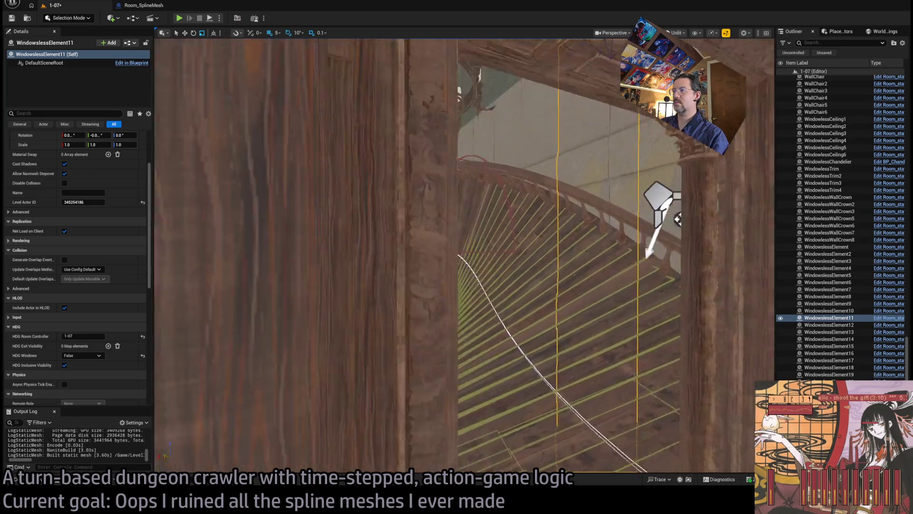
key(f)
drag(537, 396, 487, 367)
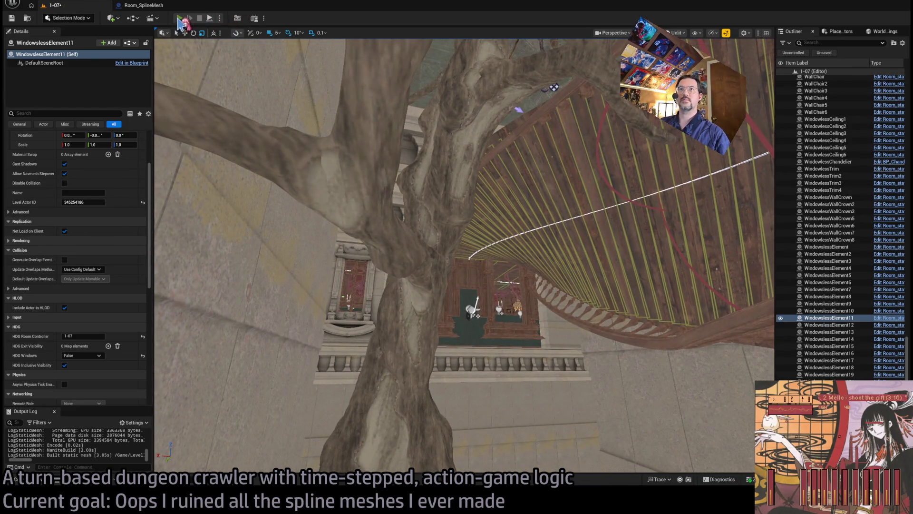
click(180, 19)
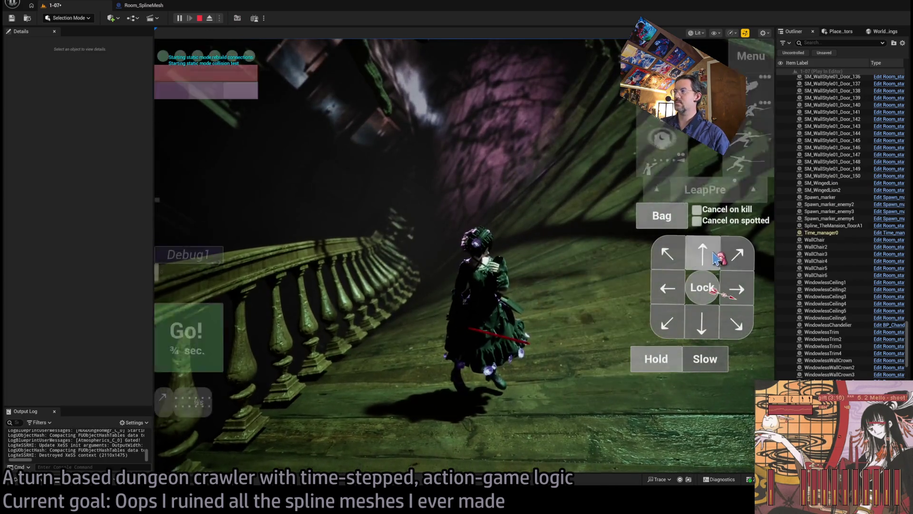
click(176, 344)
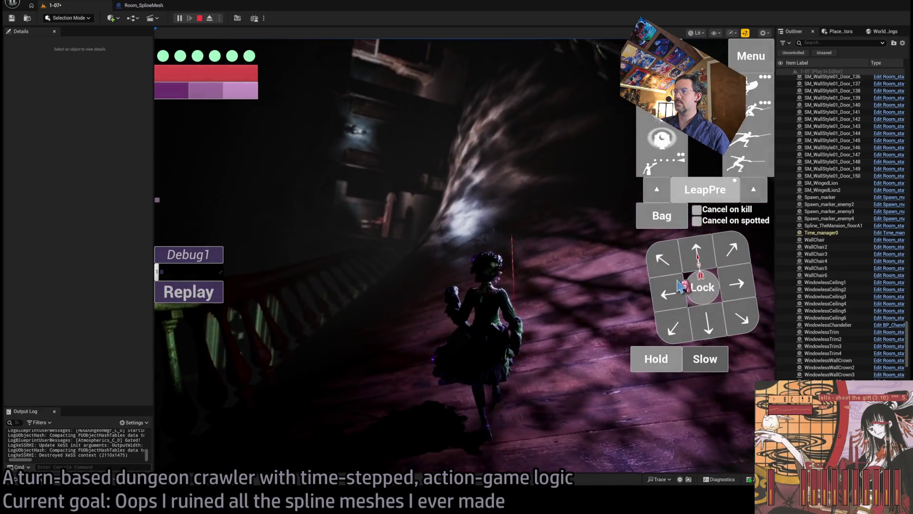
click(719, 259)
click(222, 336)
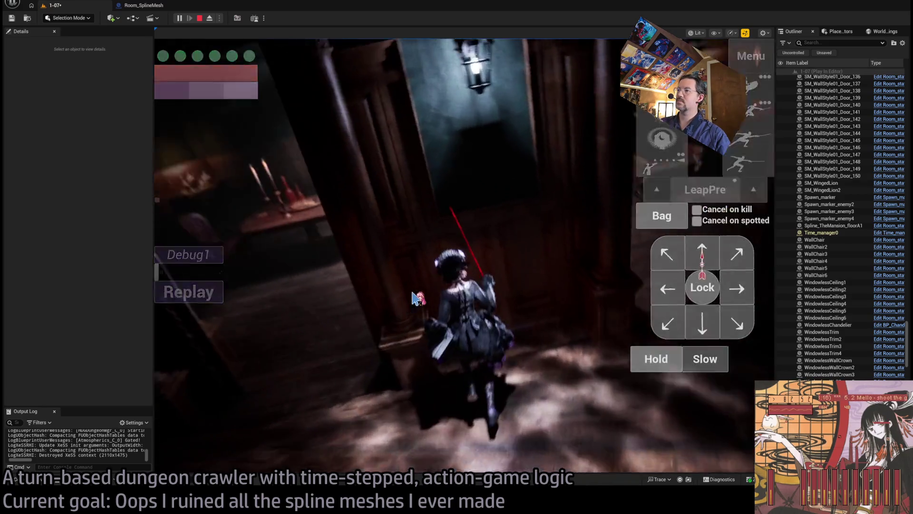
click(539, 404)
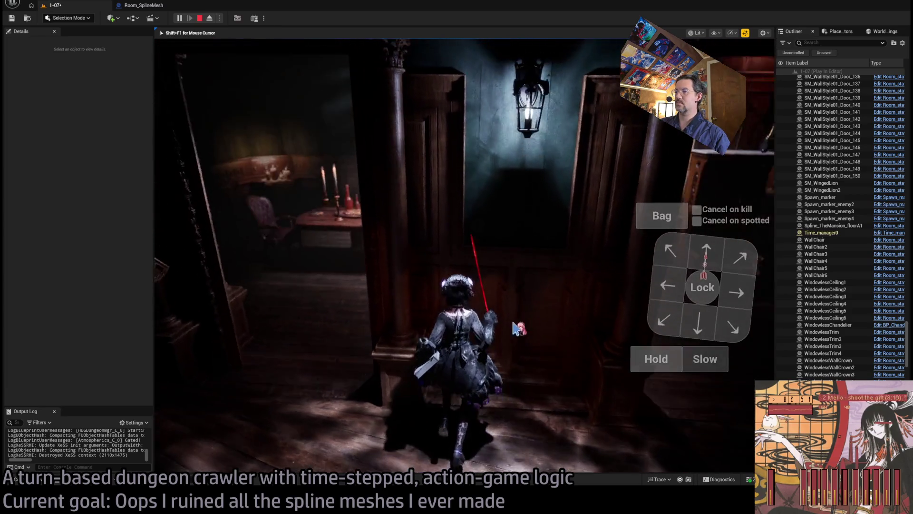
click(713, 245)
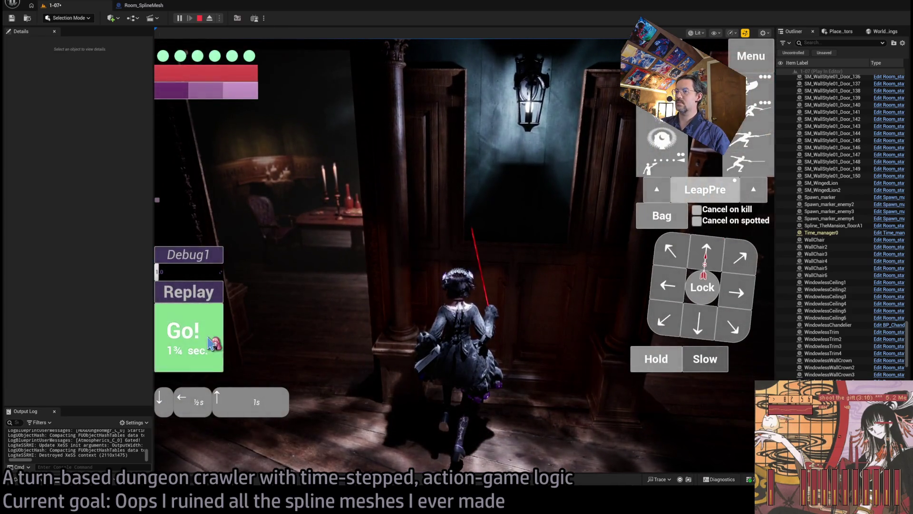
click(219, 338)
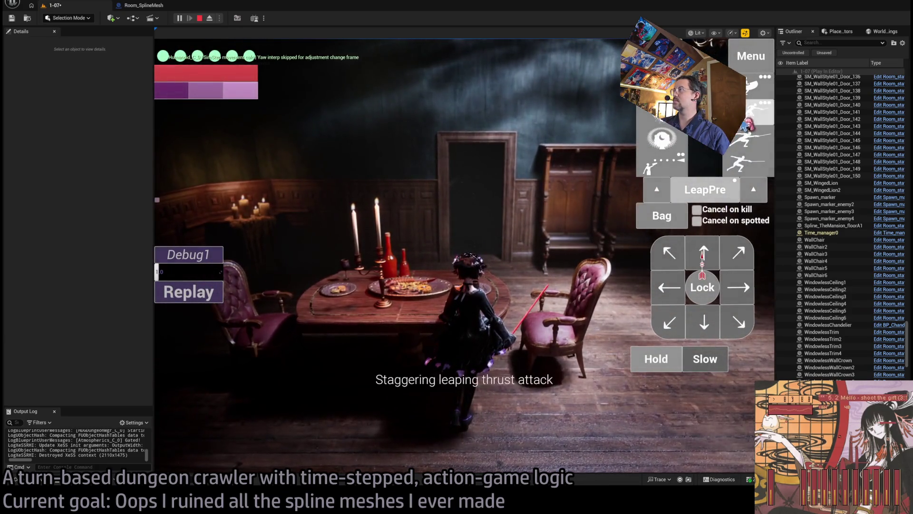
click(747, 124)
click(658, 360)
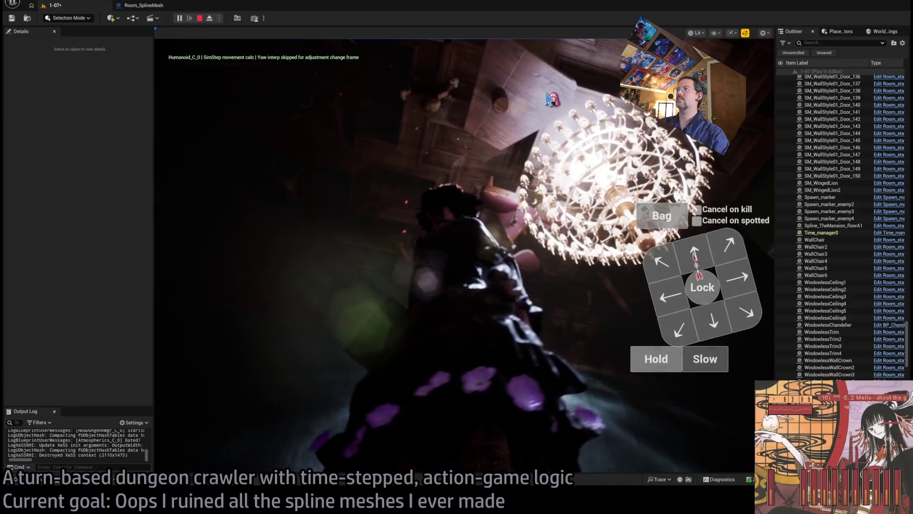
key(Escape)
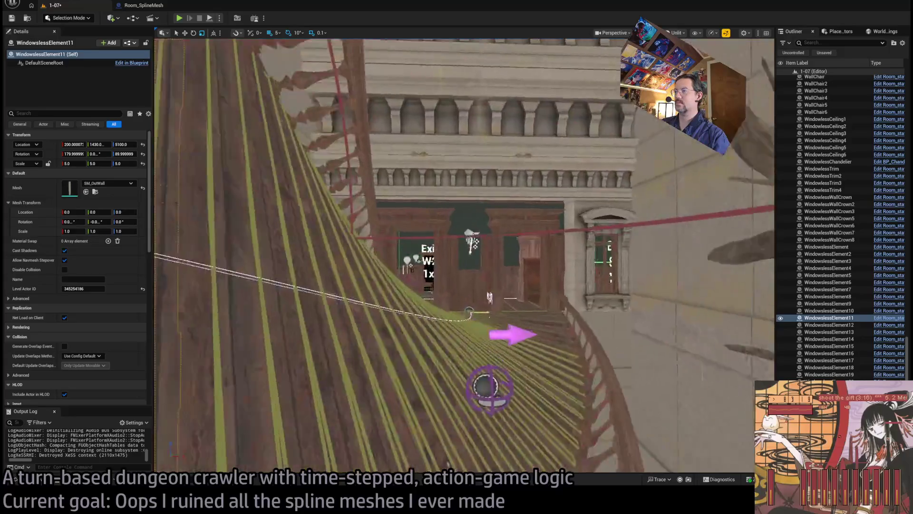
Step: Save level 1-07 and fly the view toward the Exit sign and candelabra
key(ctrl+s)
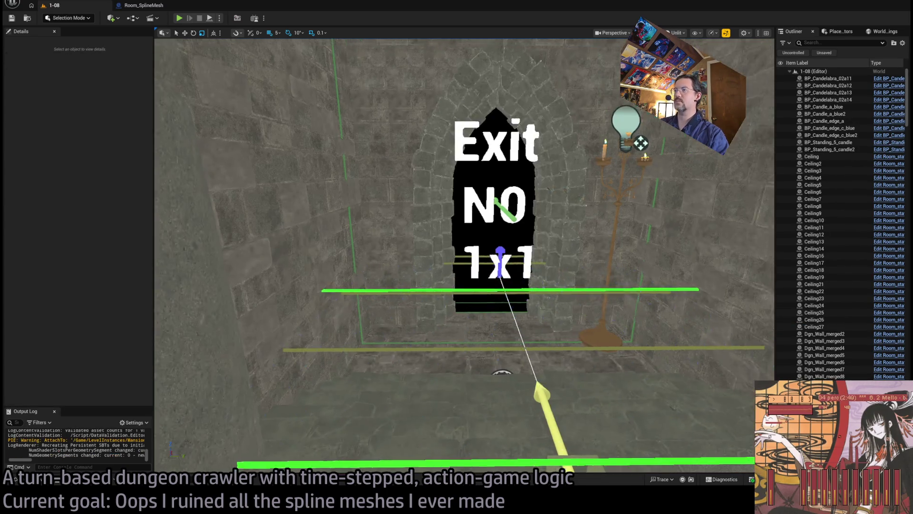
key(w)
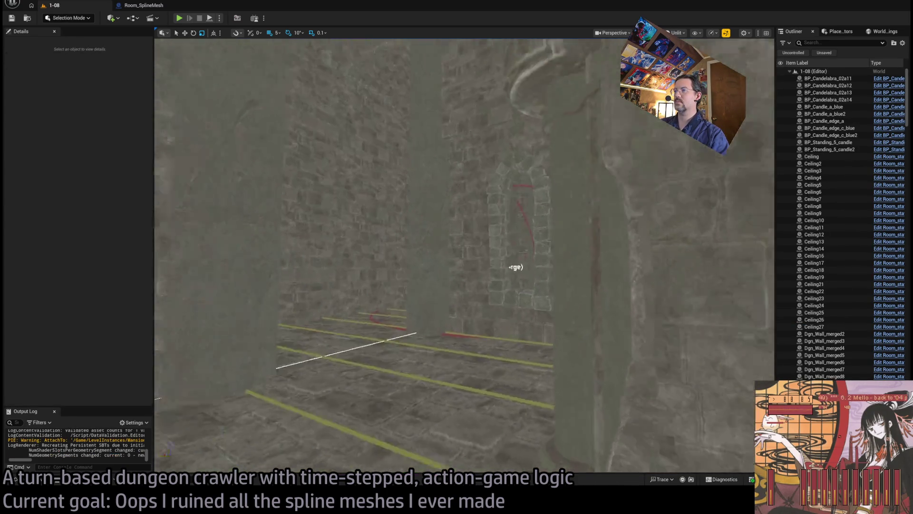
key(a)
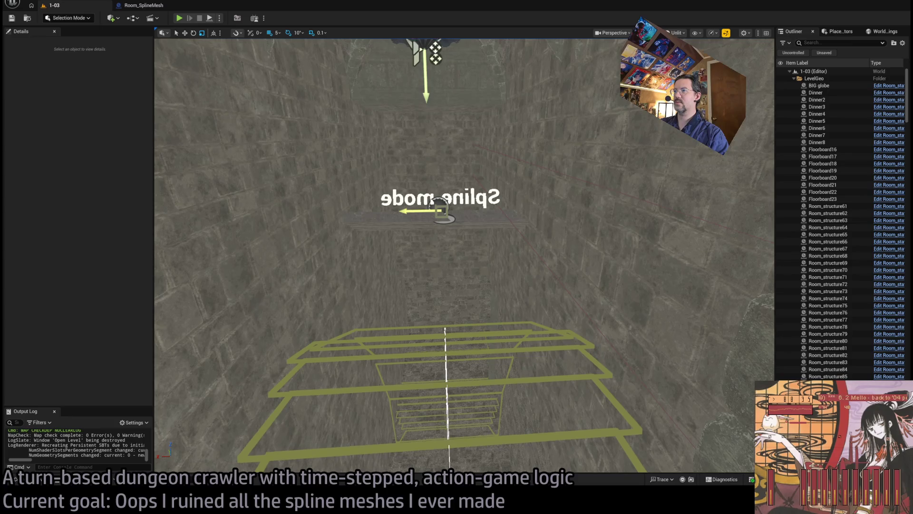
Step: Inspect Room_SplineMesh8 and Room_BasementRamp, then select a point on the railing spline
click(447, 232)
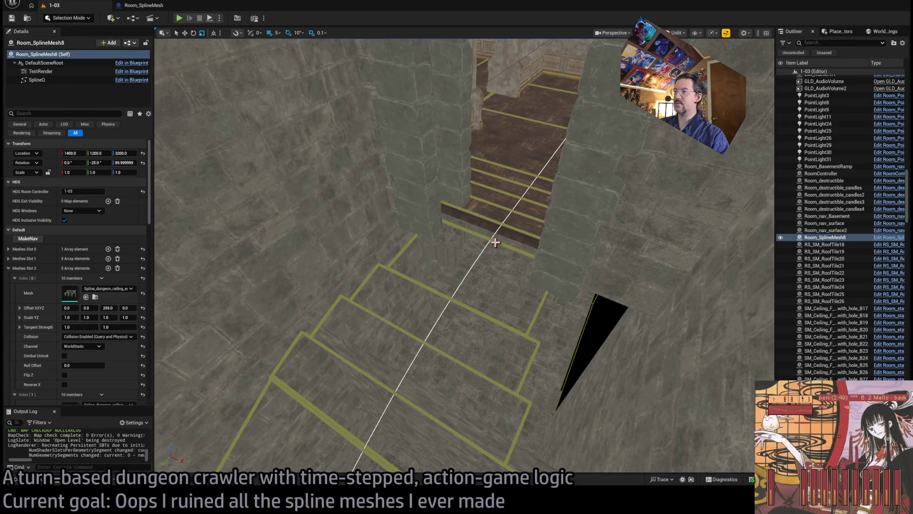
click(495, 243)
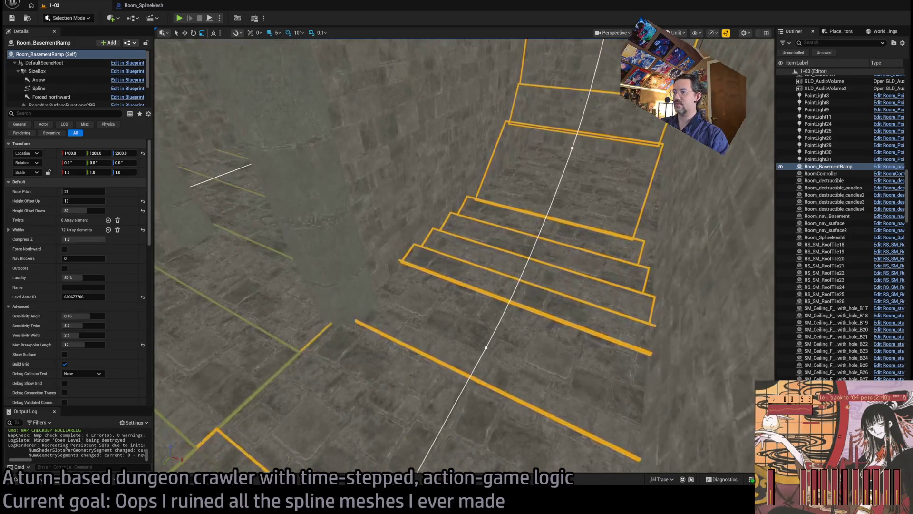
click(505, 238)
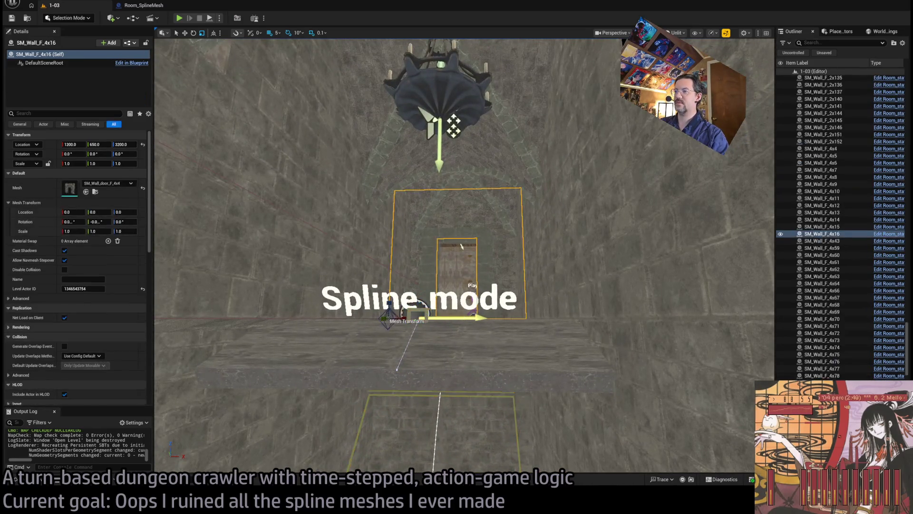
scroll(100, 324, down, 5)
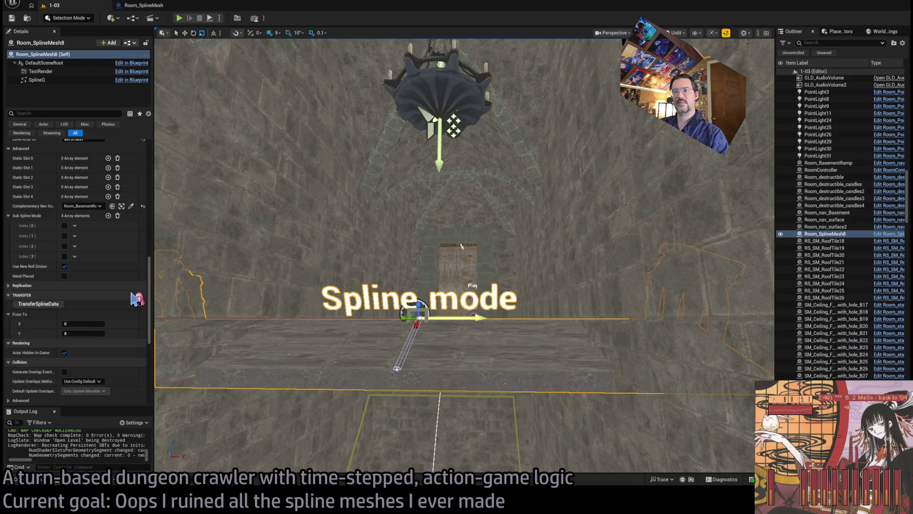
click(397, 369)
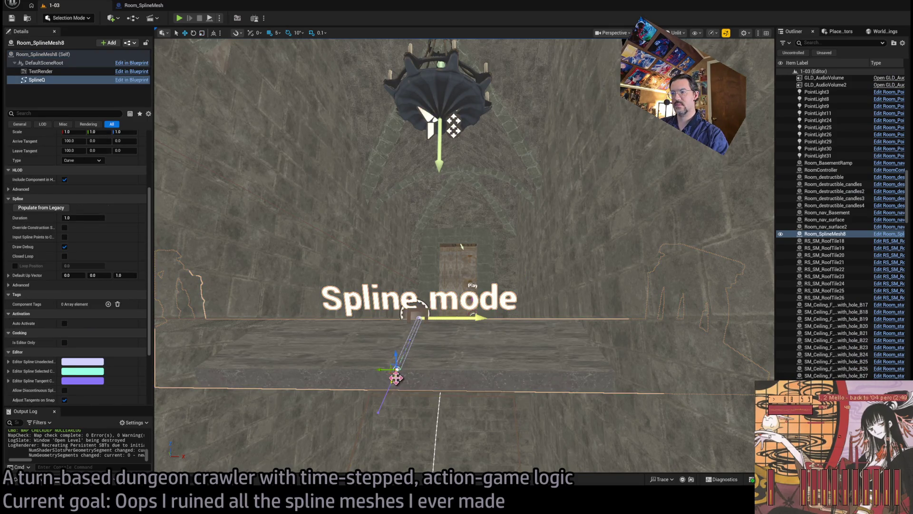
click(485, 333)
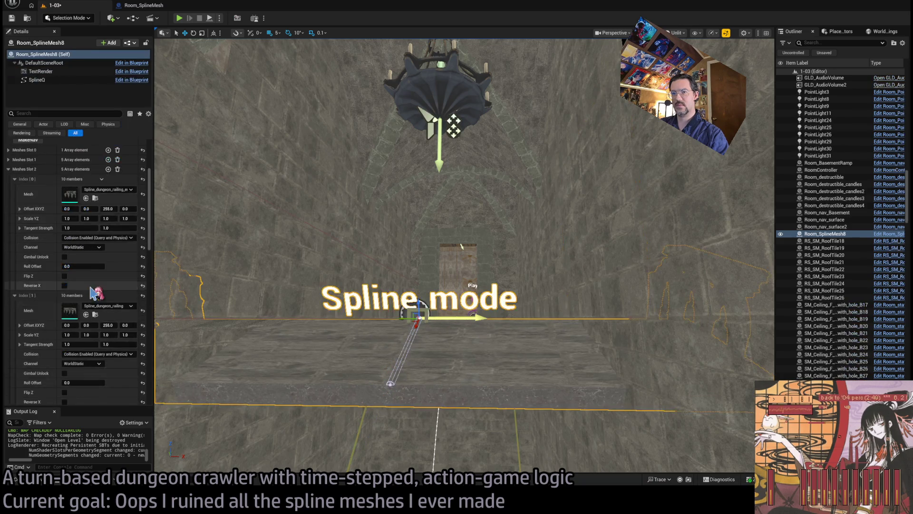
click(418, 316)
Step: Drag a floor-level point of the railing spline downward with the move gizmo
key(f)
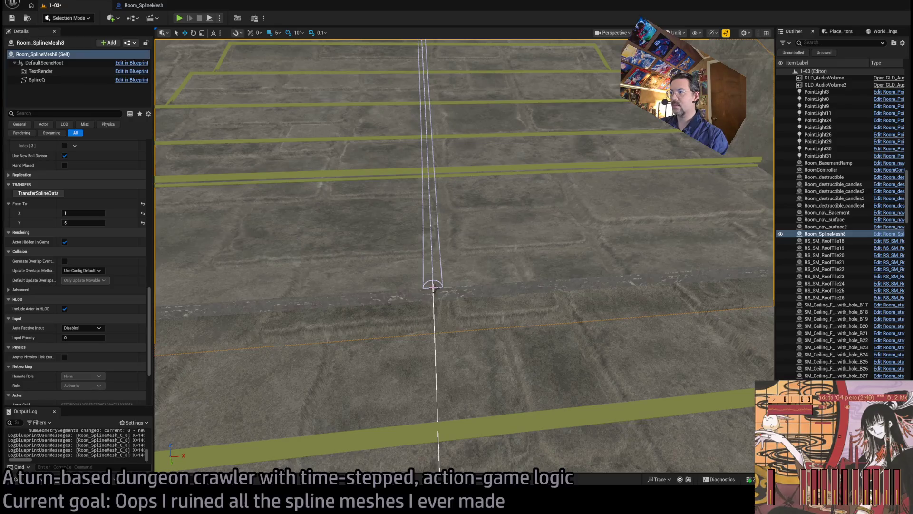
drag(440, 281, 443, 238)
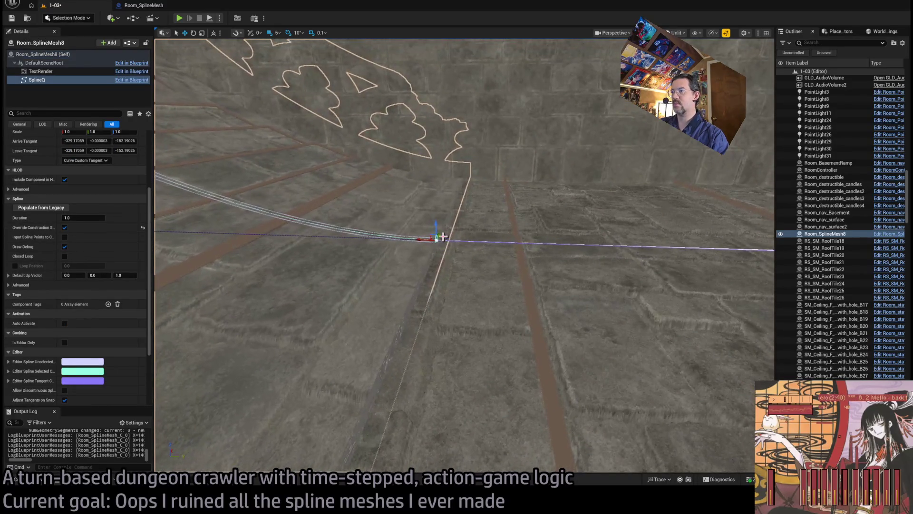
mouse_move(532, 267)
mouse_down()
mouse_move(368, 280)
mouse_move(532, 269)
mouse_up()
click(432, 301)
drag(432, 292, 431, 308)
key(f)
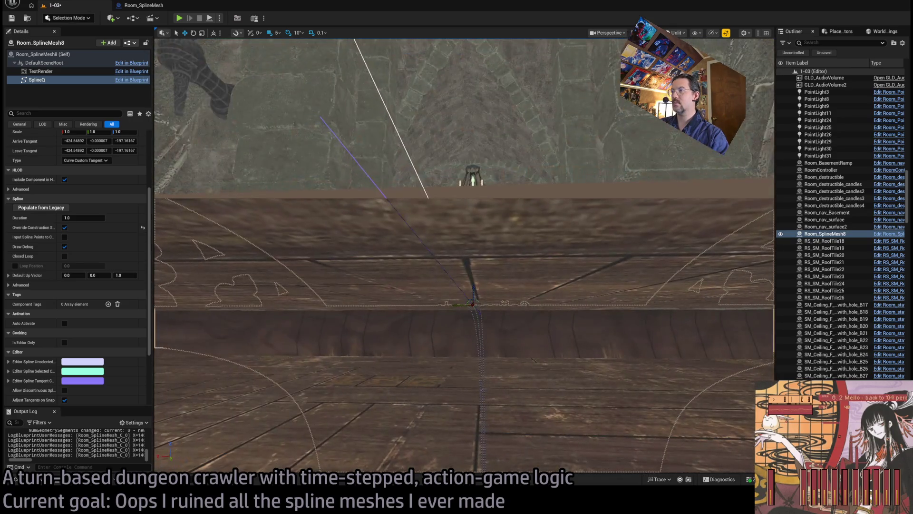
mouse_move(450, 317)
mouse_down()
mouse_move(420, 334)
mouse_move(416, 326)
mouse_up()
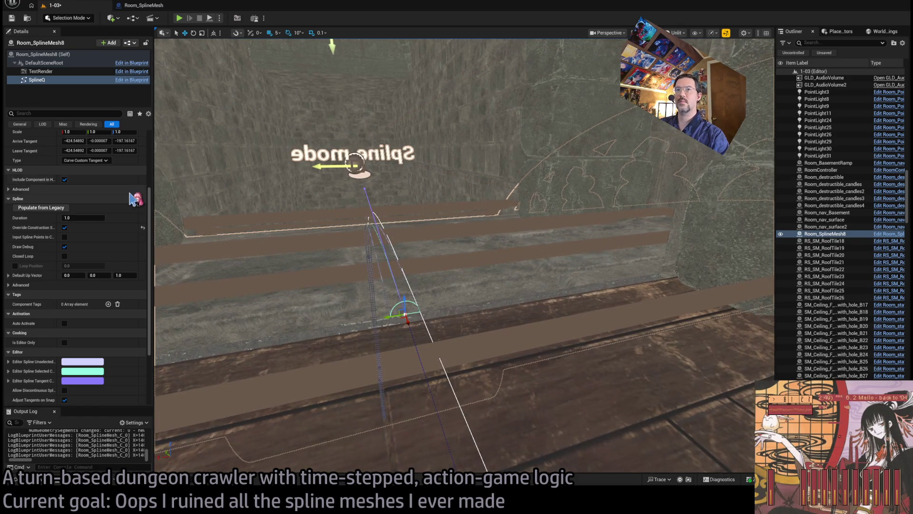
scroll(128, 226, up, 5)
Step: Set the spline point's Location Z to -250 and adjust its X and Y location values
click(124, 211)
key(Return)
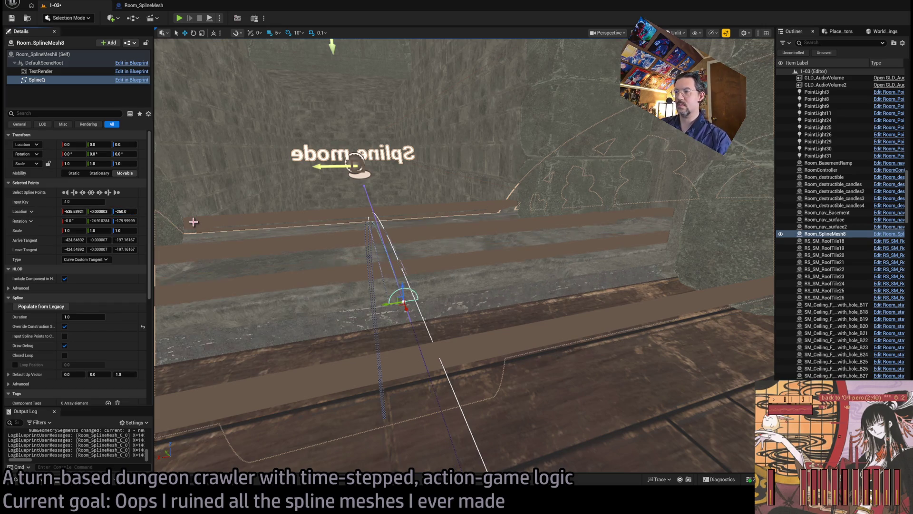
drag(400, 299, 405, 323)
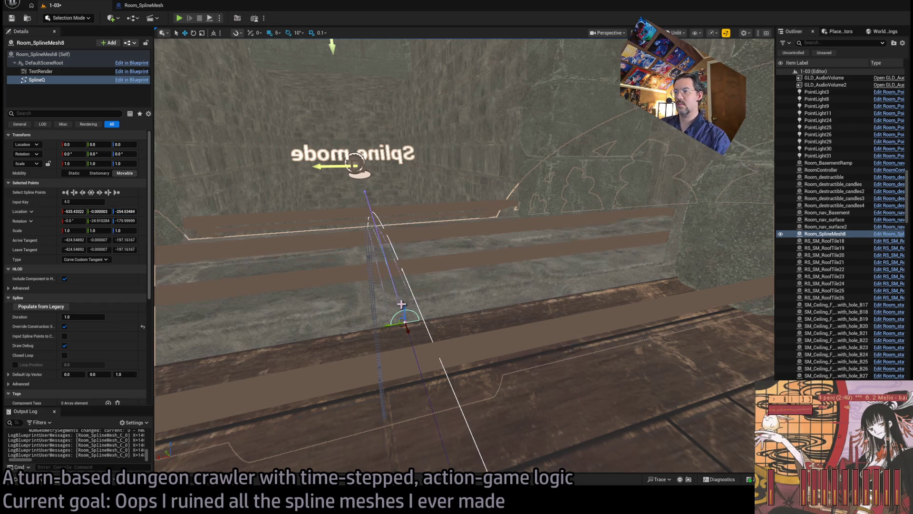
click(99, 212)
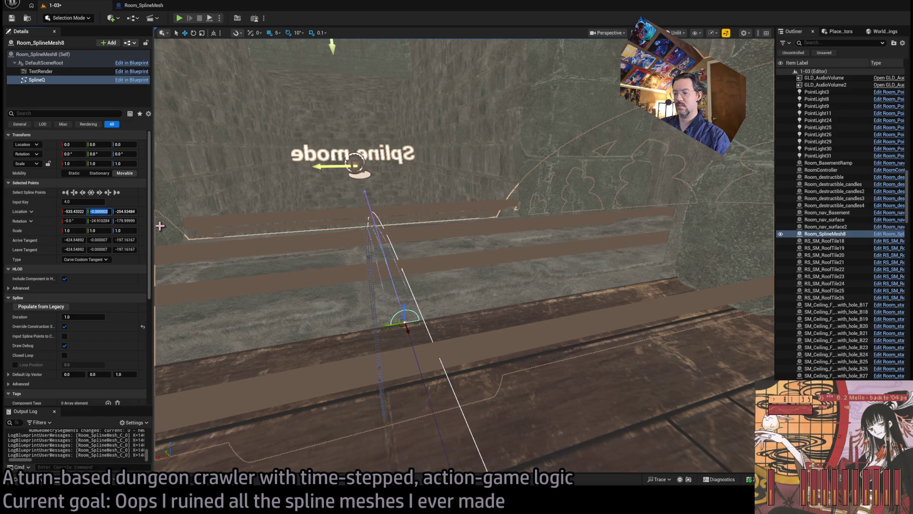
text(0)
drag(161, 228, 185, 176)
mouse_move(468, 285)
mouse_down()
mouse_move(468, 273)
mouse_move(496, 266)
mouse_up()
click(75, 211)
key(Return)
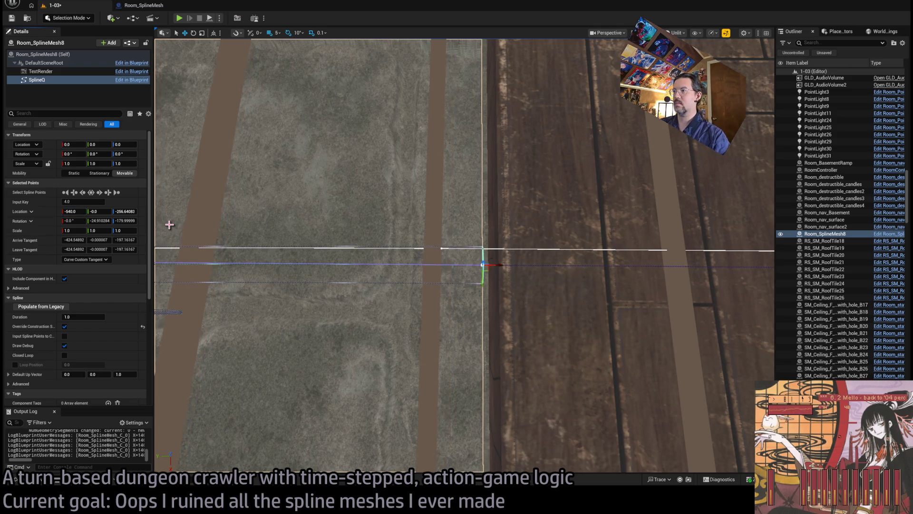
Step: Move the last spline point to meet the wall corner, fine-tune its X location, and disable grid snapping
mouse_move(464, 256)
mouse_down()
mouse_move(464, 200)
mouse_move(503, 341)
mouse_up()
mouse_move(488, 327)
mouse_down()
mouse_move(510, 305)
mouse_move(503, 312)
mouse_up()
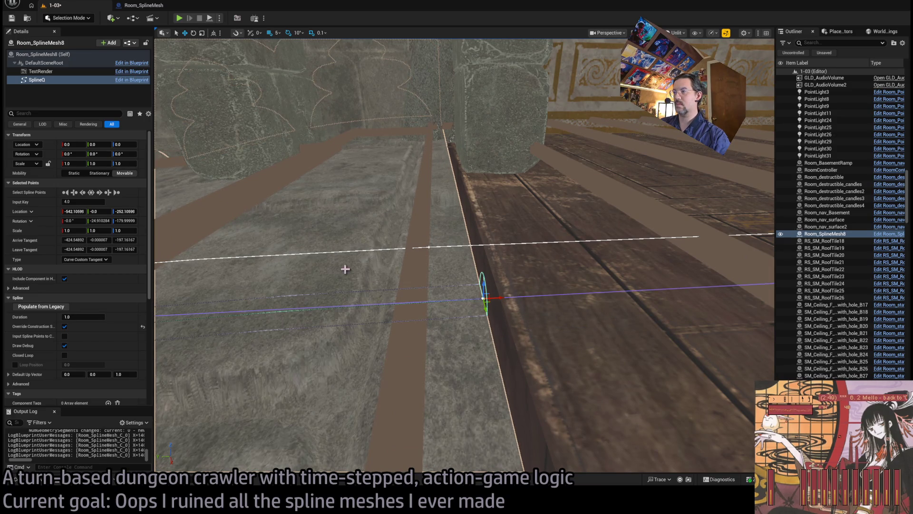
drag(316, 244, 273, 228)
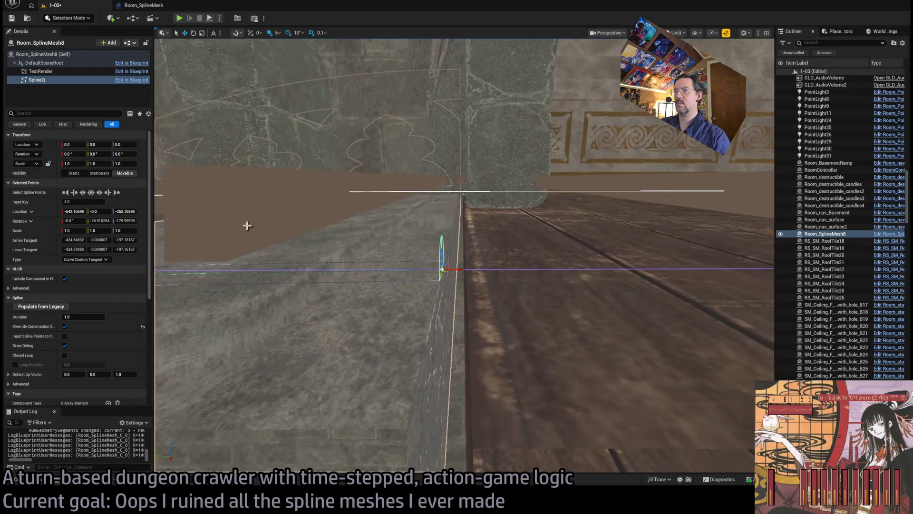
drag(79, 212, 80, 211)
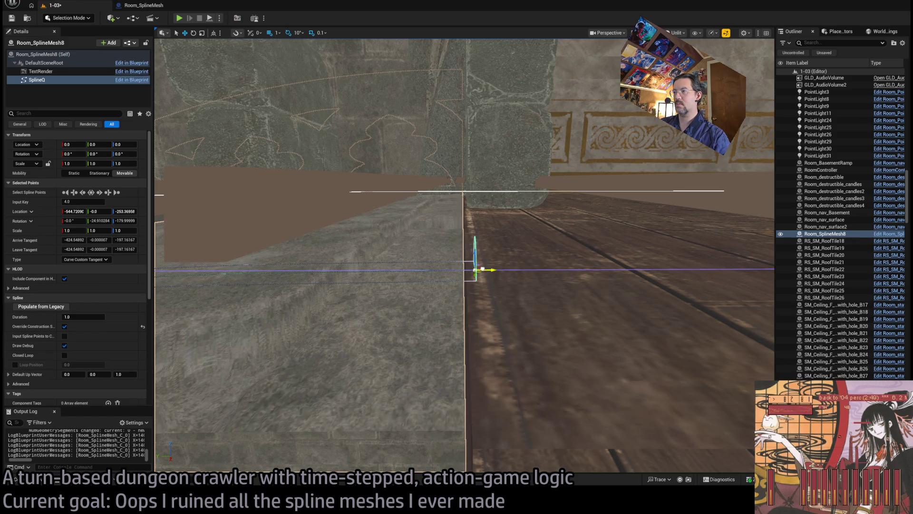
drag(476, 270, 479, 263)
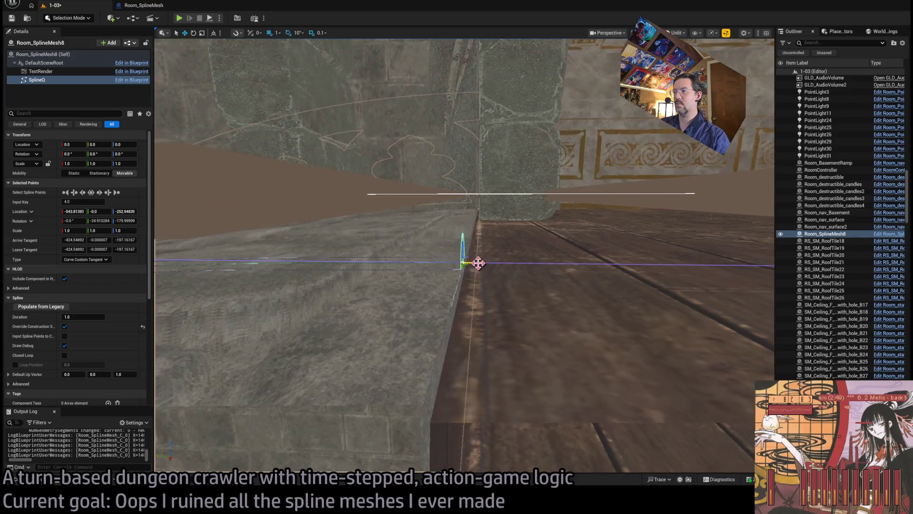
click(270, 33)
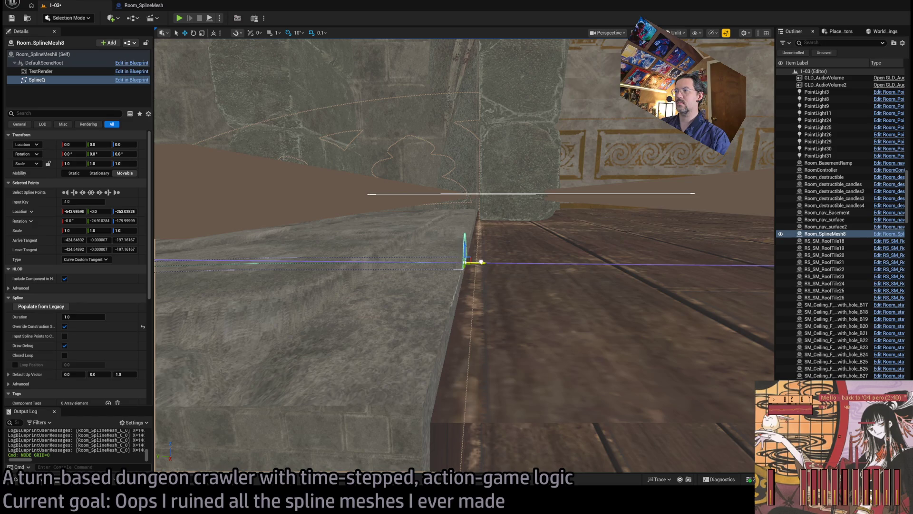
mouse_move(482, 262)
mouse_down()
mouse_move(467, 244)
mouse_move(465, 300)
mouse_up()
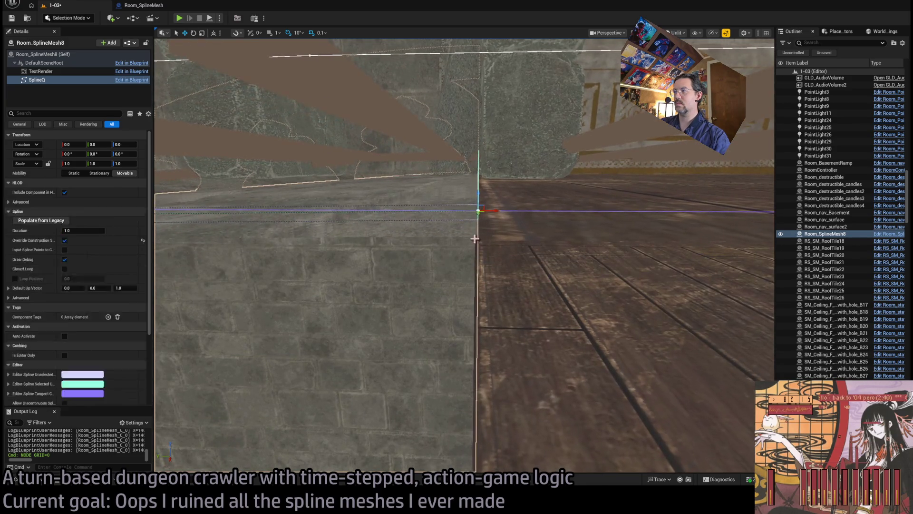
mouse_move(491, 221)
mouse_down()
mouse_move(471, 276)
mouse_move(471, 361)
mouse_up()
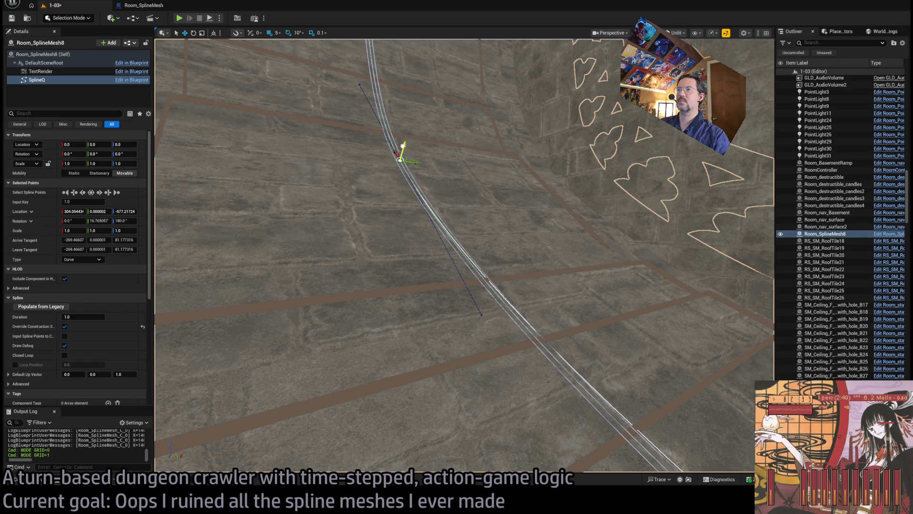
Step: Set Scale Y to 0.5 on the first two selected points of Room_SplineMesh8
mouse_move(504, 322)
mouse_down()
mouse_move(504, 331)
mouse_move(495, 233)
mouse_move(404, 153)
mouse_move(507, 301)
mouse_move(546, 316)
mouse_move(527, 326)
mouse_move(578, 435)
mouse_move(570, 457)
mouse_move(485, 247)
mouse_up()
click(543, 321)
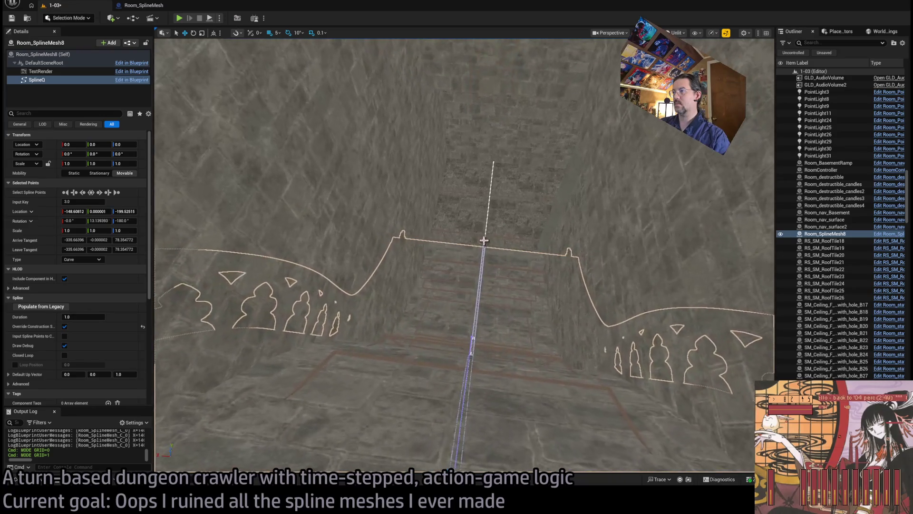
click(104, 230)
key(Return)
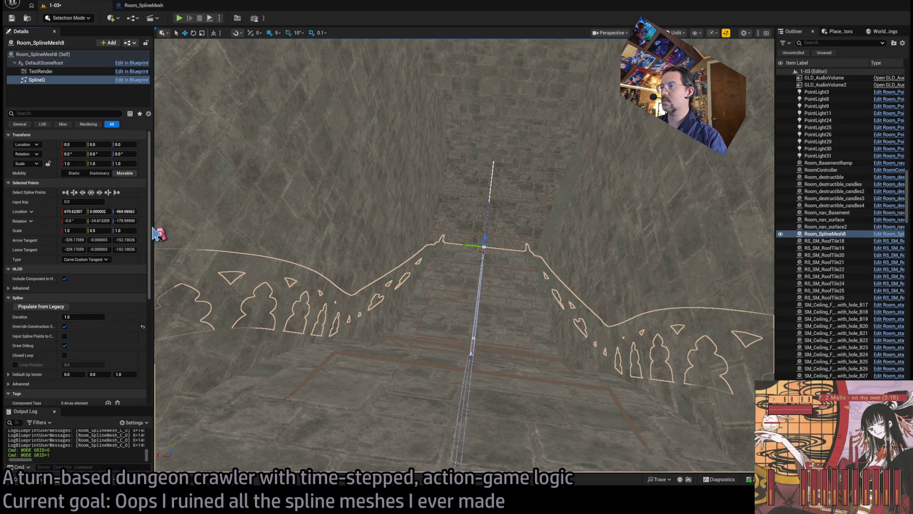
click(100, 193)
click(100, 231)
text(.5)
key(Return)
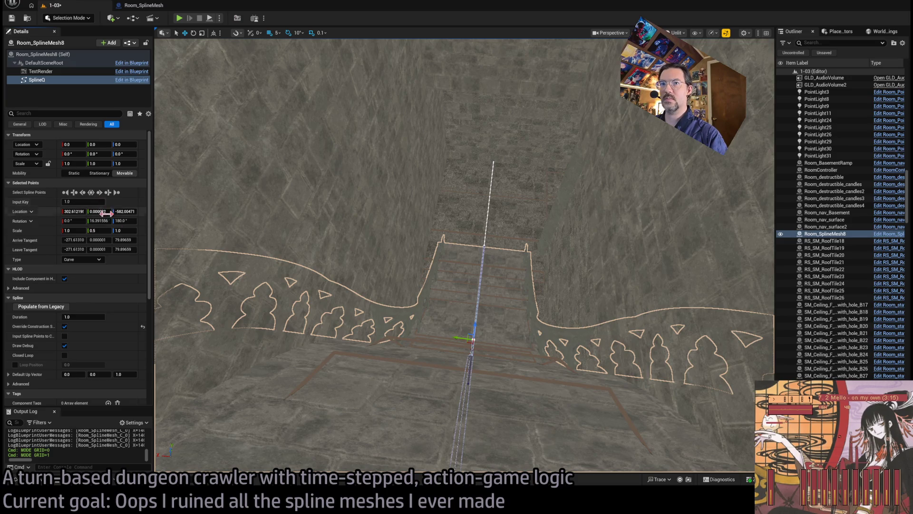
Step: Apply Scale Y 0.5 to the remaining spline points through the final one
click(99, 193)
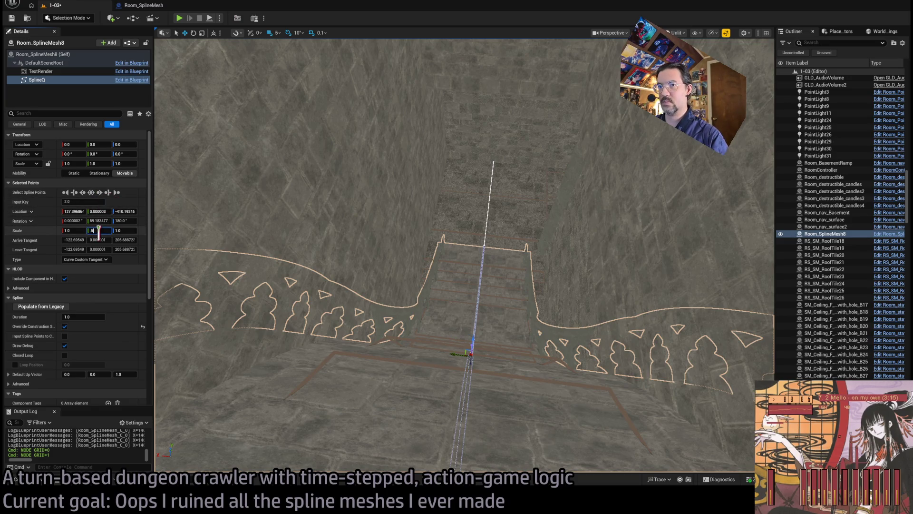
key(Return)
click(99, 193)
click(99, 230)
key(Return)
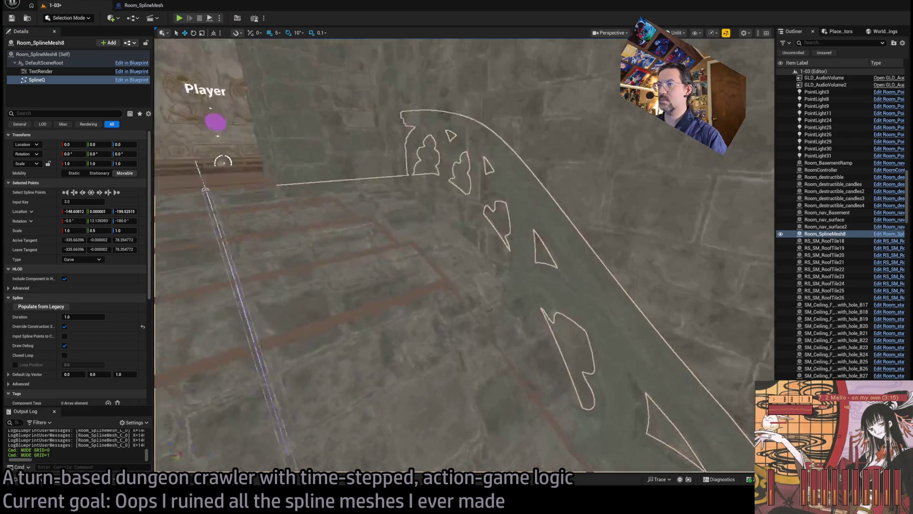
mouse_move(249, 234)
mouse_down()
mouse_move(238, 234)
mouse_move(250, 234)
mouse_up()
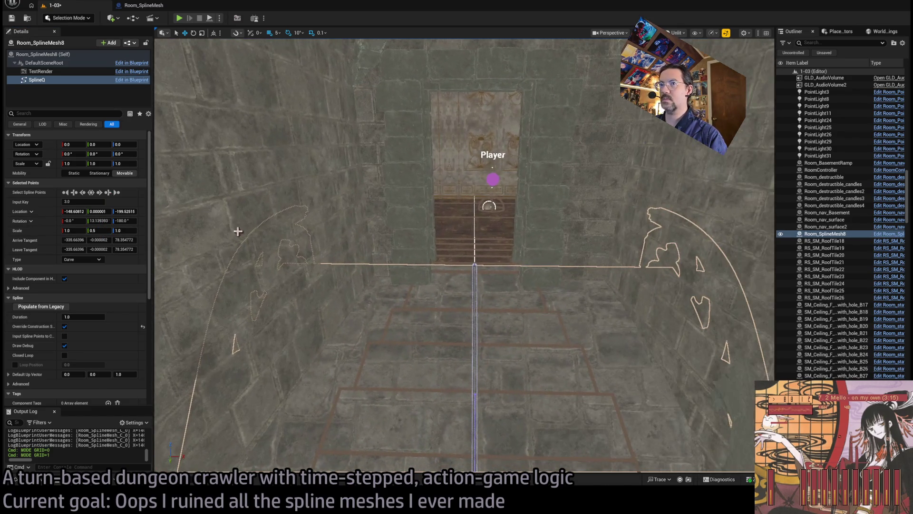
click(100, 192)
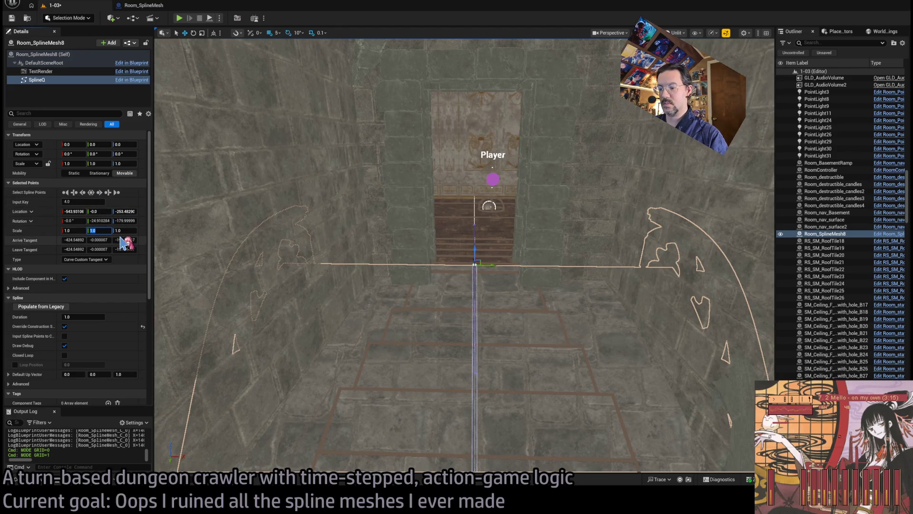
key(Return)
mouse_move(251, 255)
mouse_down()
mouse_move(231, 226)
mouse_move(231, 198)
mouse_move(231, 238)
mouse_move(219, 192)
mouse_move(218, 252)
mouse_move(205, 267)
mouse_up()
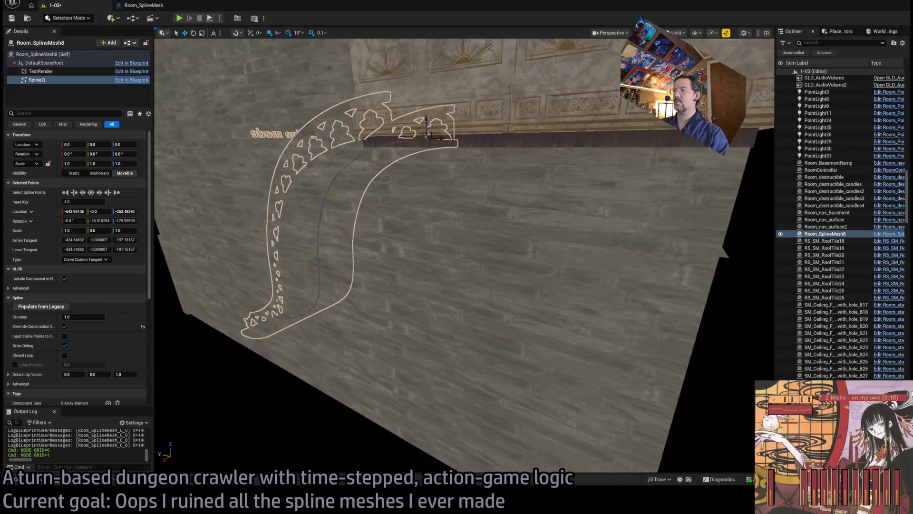
click(428, 309)
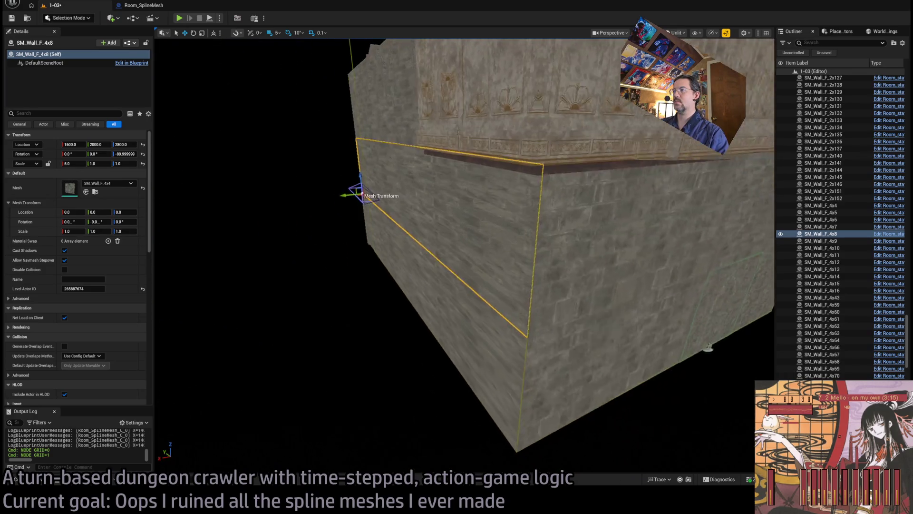
Step: Delete two stairwell walls and the SM_Wall_F_4x4 wall, then undo to restore SM_Wall_F_4x4
ctrl+click(466, 346)
key(Delete)
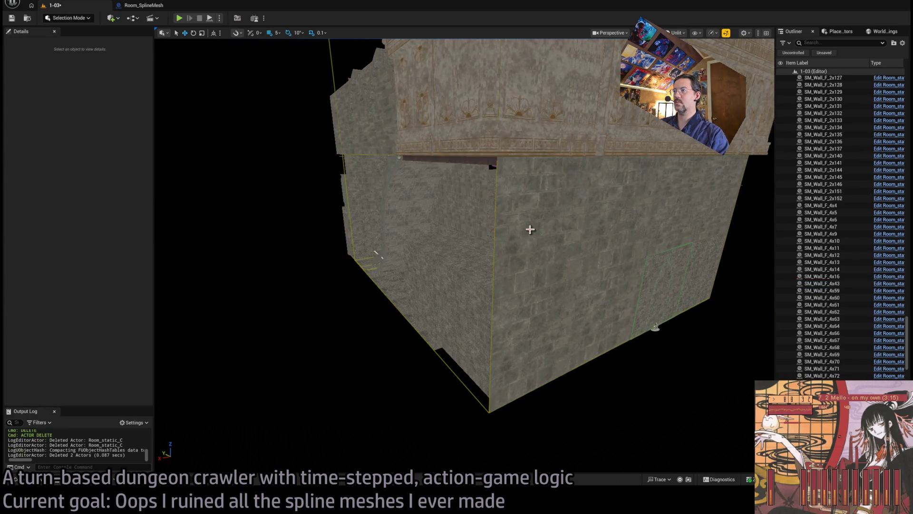
click(529, 229)
key(Delete)
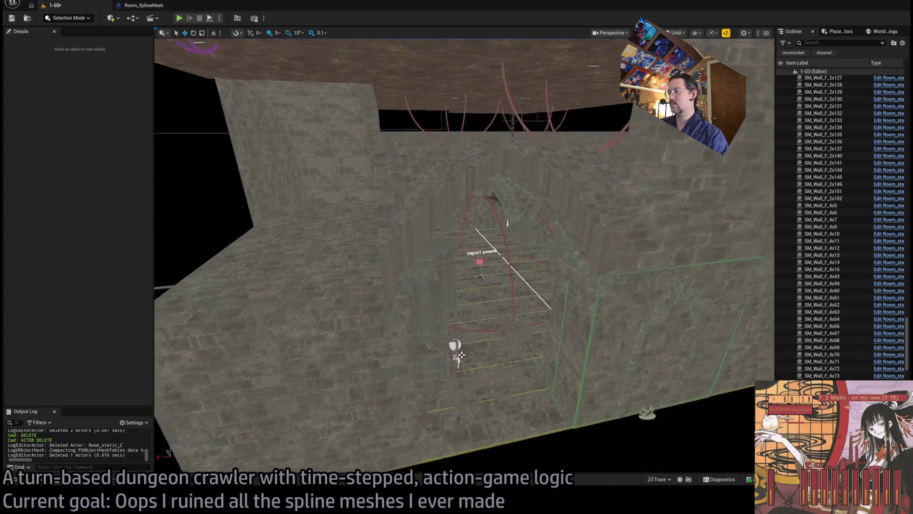
scroll(464, 255, up, 5)
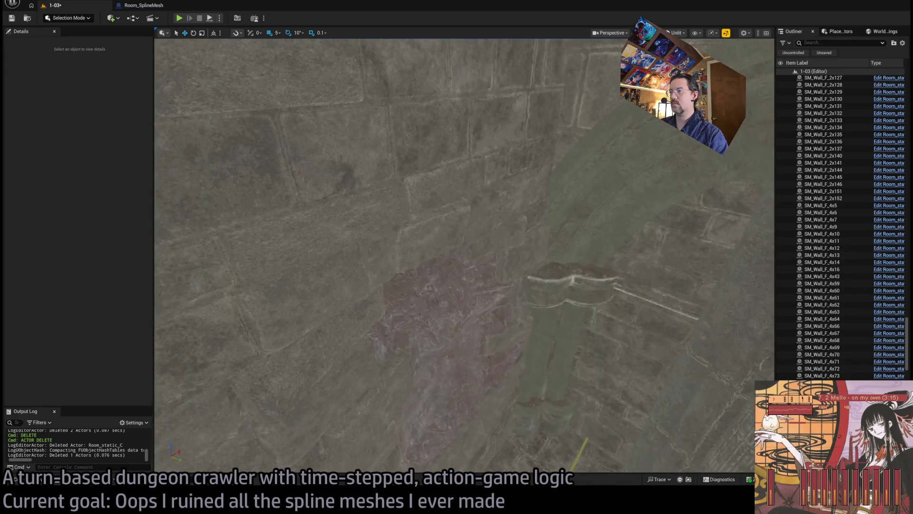
scroll(463, 255, down, 8)
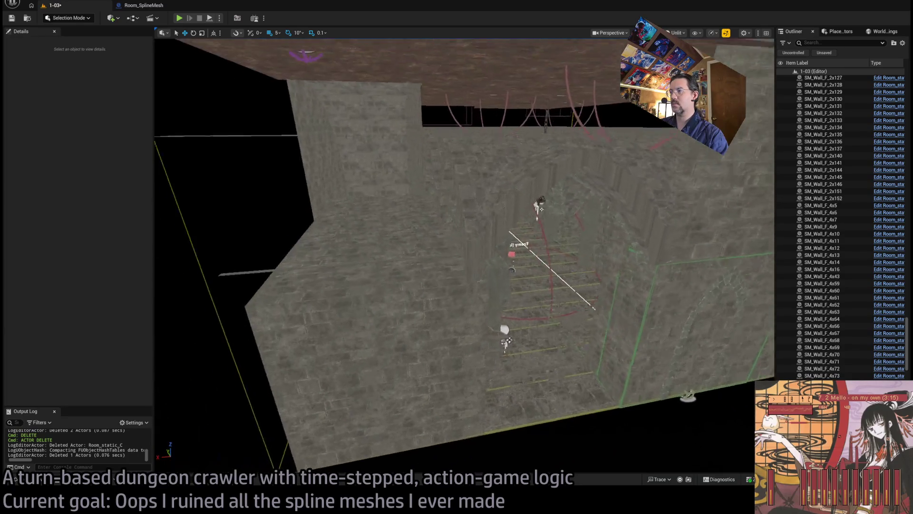
key(ctrl+z)
scroll(570, 305, up, 3)
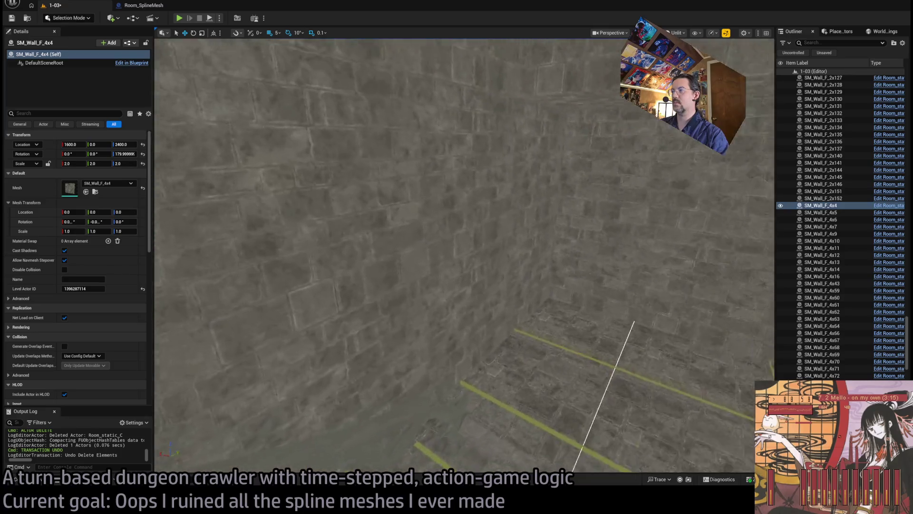
Step: Delete twelve stairwell wall pieces, including SM_Wall_F_2x88 through 2x90
click(514, 287)
ctrl+click(466, 251)
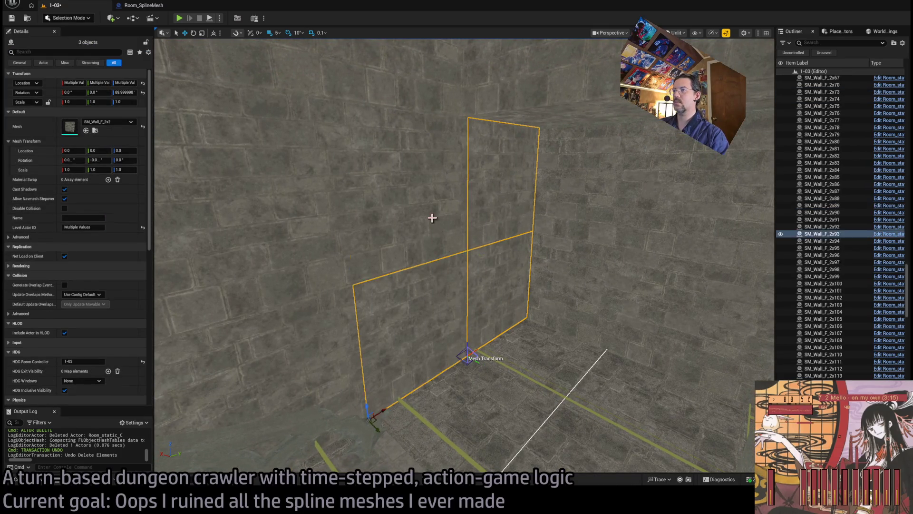
ctrl+click(526, 219)
ctrl+click(432, 115)
ctrl+click(432, 115)
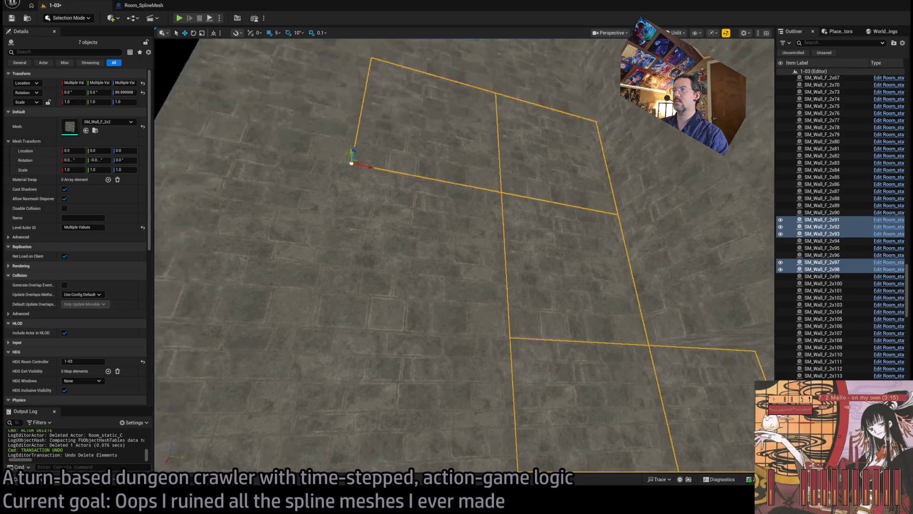
ctrl+click(535, 306)
ctrl+click(526, 351)
ctrl+click(526, 350)
key(Delete)
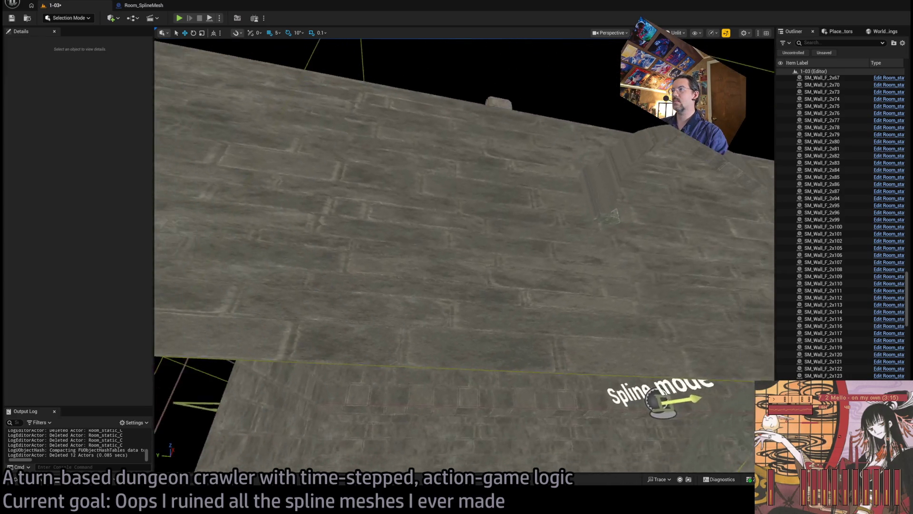
Step: Delete the SM_Wall_F_4x9 wall near the stone floor
mouse_move(592, 351)
mouse_down()
mouse_move(575, 447)
mouse_move(414, 454)
mouse_up()
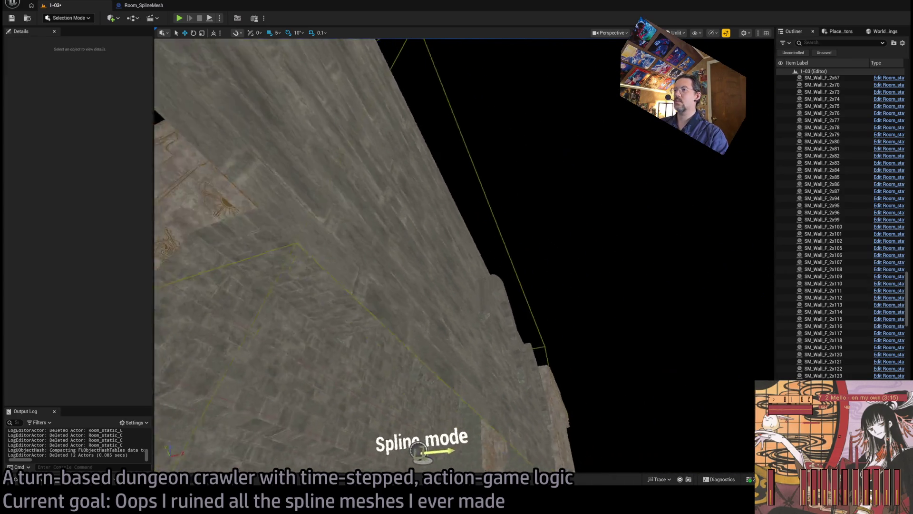
mouse_move(463, 256)
mouse_down()
mouse_move(526, 261)
mouse_move(509, 190)
mouse_move(524, 256)
mouse_up()
click(453, 302)
key(Delete)
Step: Delete ten broken wall pieces including SM_Wall_F_2x111, 2x100, 2x85–2x87 and 2x82
mouse_move(550, 310)
mouse_down()
mouse_move(540, 286)
mouse_move(540, 338)
mouse_up()
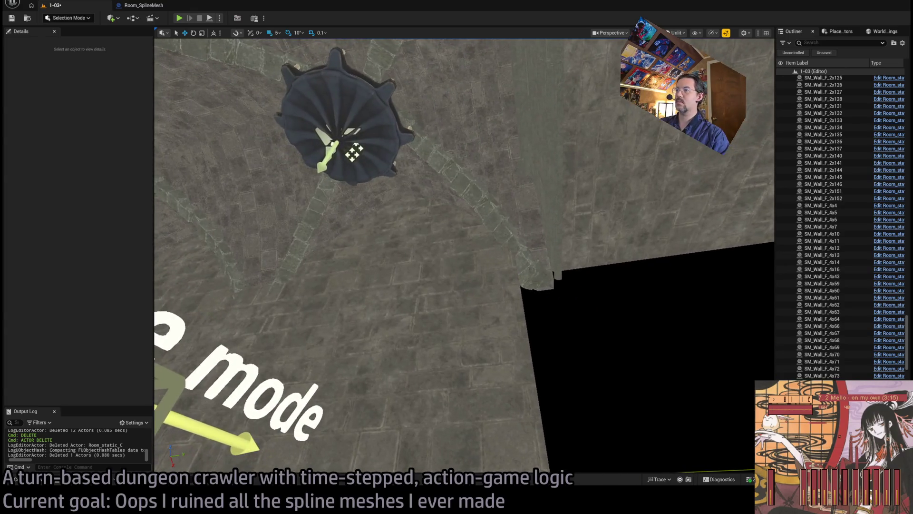
click(482, 284)
ctrl+click(514, 238)
ctrl+click(551, 259)
ctrl+click(585, 363)
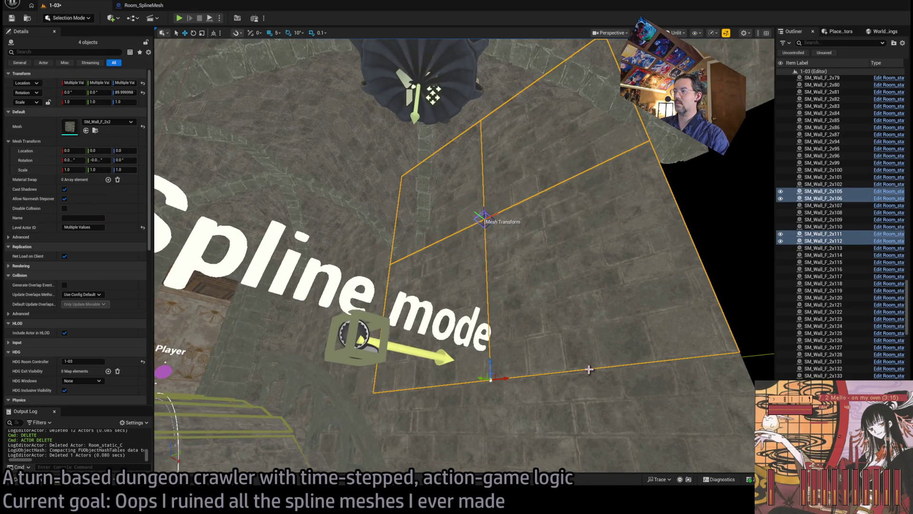
drag(585, 363, 626, 361)
ctrl+click(511, 308)
ctrl+click(520, 347)
drag(520, 347, 547, 287)
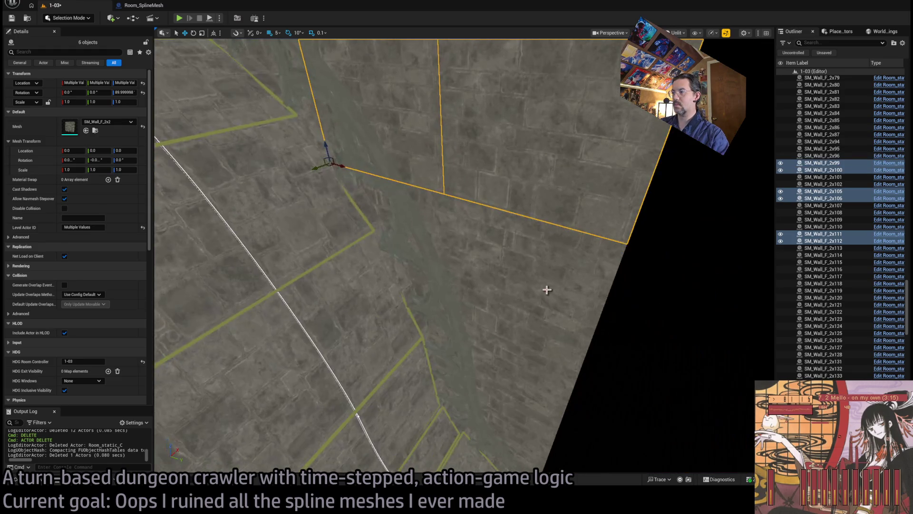
ctrl+click(546, 288)
ctrl+click(531, 377)
ctrl+click(430, 234)
ctrl+click(492, 251)
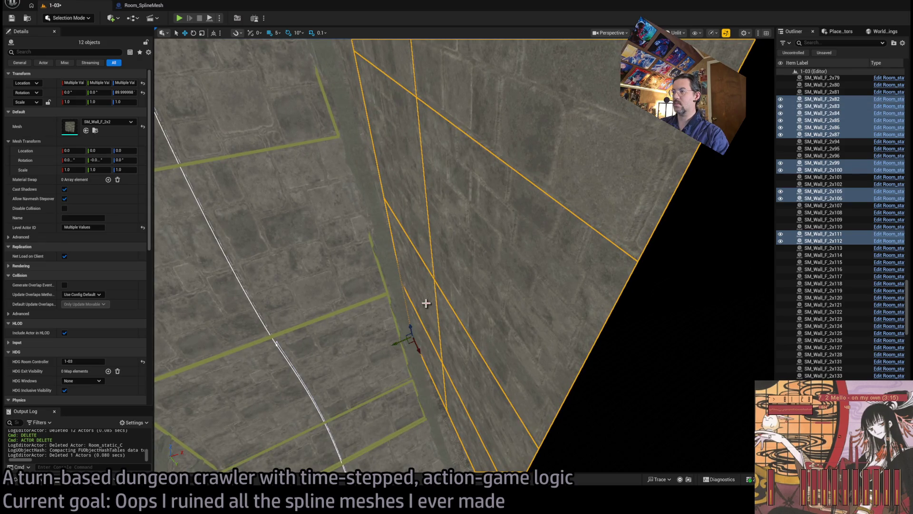
key(Delete)
Step: Delete the broken pieces on the curved brick wall, including SM_Wall_F_2x102, 2x78 and 2x77
drag(426, 291, 436, 192)
click(436, 191)
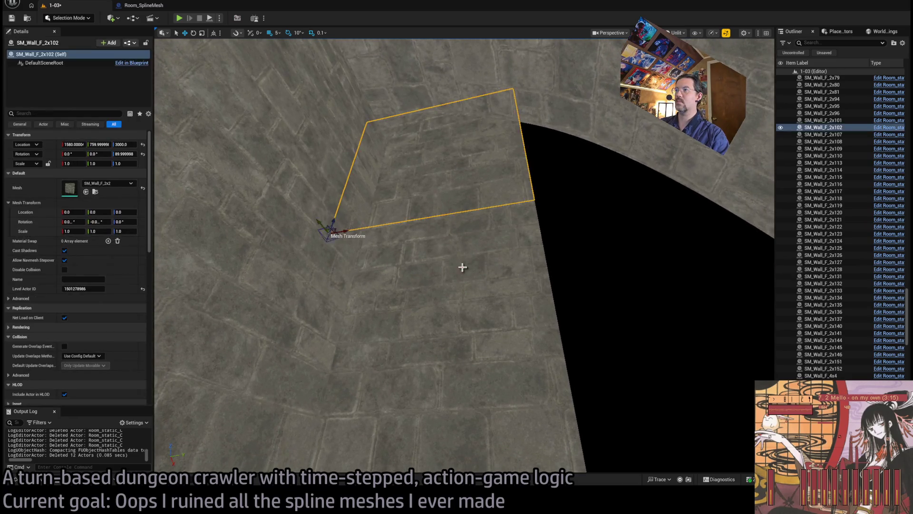
ctrl+click(456, 185)
key(Delete)
click(483, 373)
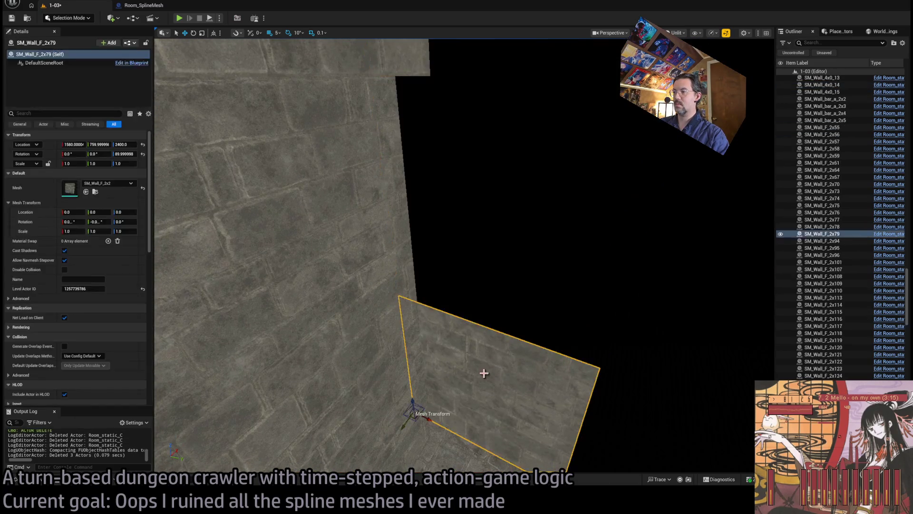
key(Delete)
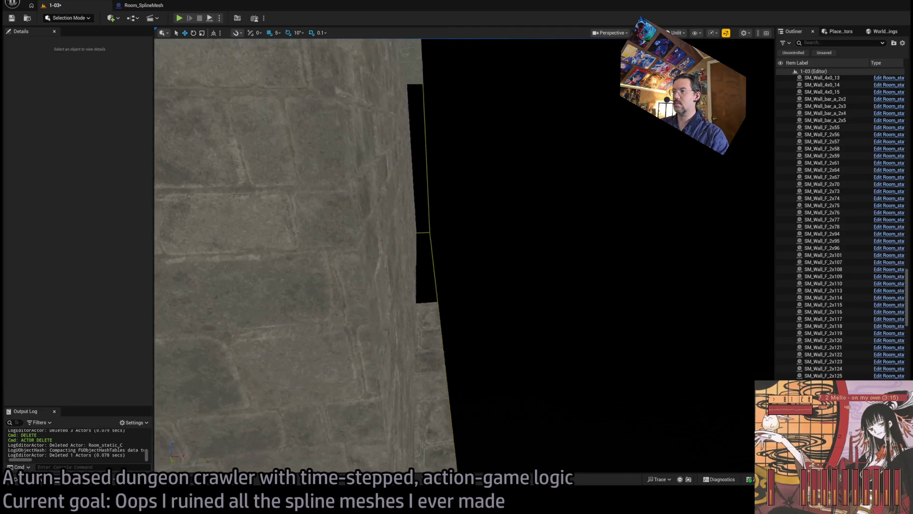
click(473, 368)
ctrl+click(490, 135)
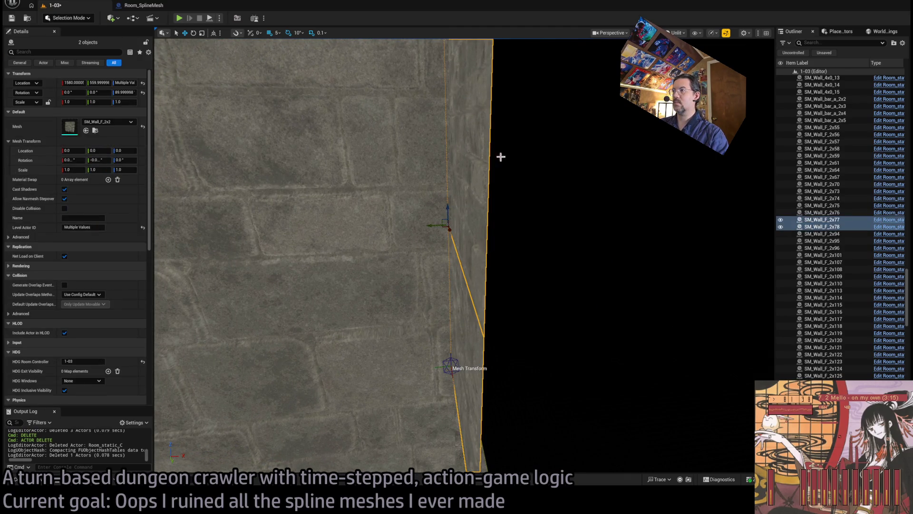
key(Delete)
Step: Delete floor tile SM_Wall_F_2x137 with its neighbouring tiles and one leftover tile
mouse_move(457, 257)
mouse_down()
mouse_move(480, 193)
mouse_move(520, 210)
mouse_up()
click(508, 243)
ctrl+click(249, 224)
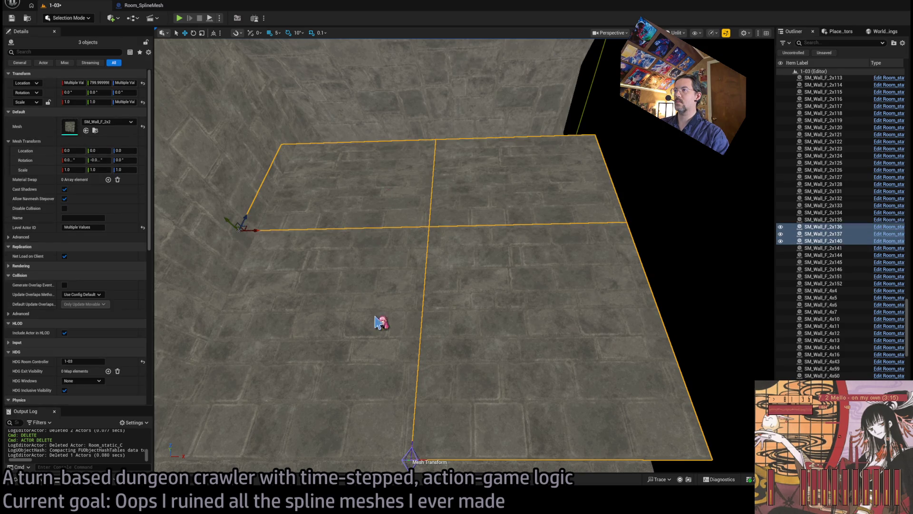
ctrl+click(408, 281)
mouse_move(408, 281)
mouse_down()
mouse_move(296, 218)
mouse_move(537, 326)
mouse_move(518, 273)
mouse_move(542, 240)
mouse_move(532, 212)
mouse_move(598, 324)
mouse_up()
key(Delete)
click(518, 273)
key(Delete)
Step: Delete floor tile SM_Wall_F_2x108 and three adjacent tiles, then bring up the Content Drawer
click(575, 332)
ctrl+click(289, 327)
ctrl+click(334, 170)
ctrl+click(486, 183)
key(Delete)
mouse_move(557, 274)
mouse_down()
mouse_move(547, 281)
mouse_move(547, 333)
mouse_move(547, 281)
mouse_up()
key(ctrl+space)
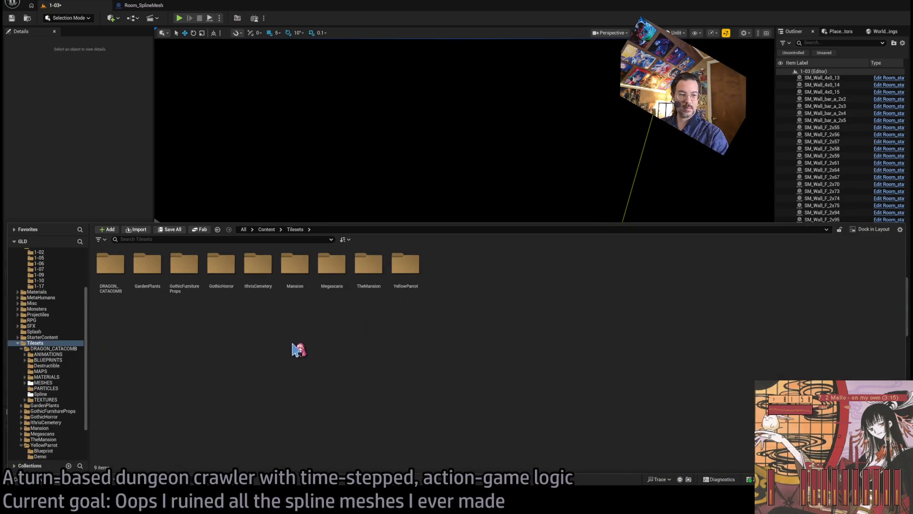
Step: Locate the Dgn_Wall mesh behind wall SM_Wall_F_4x74 in the Merged folder and remove a misplaced trial piece
drag(456, 214, 464, 201)
click(646, 155)
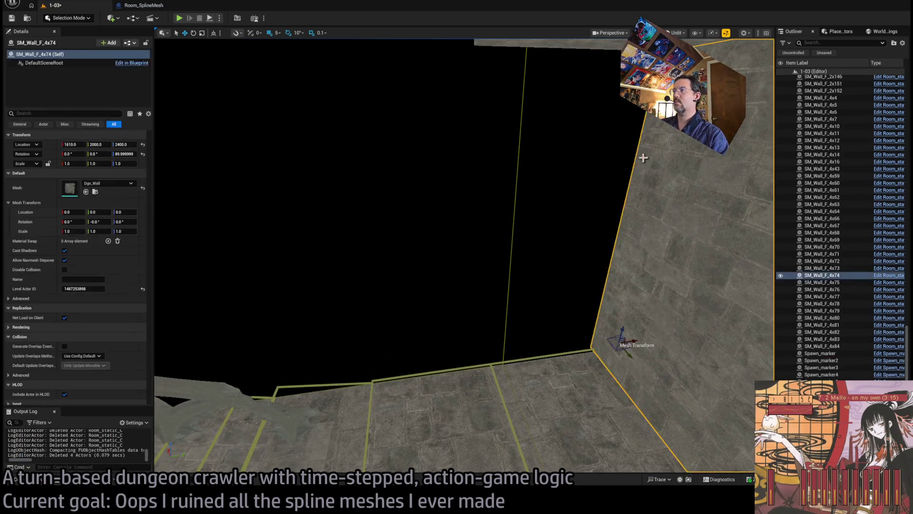
click(95, 192)
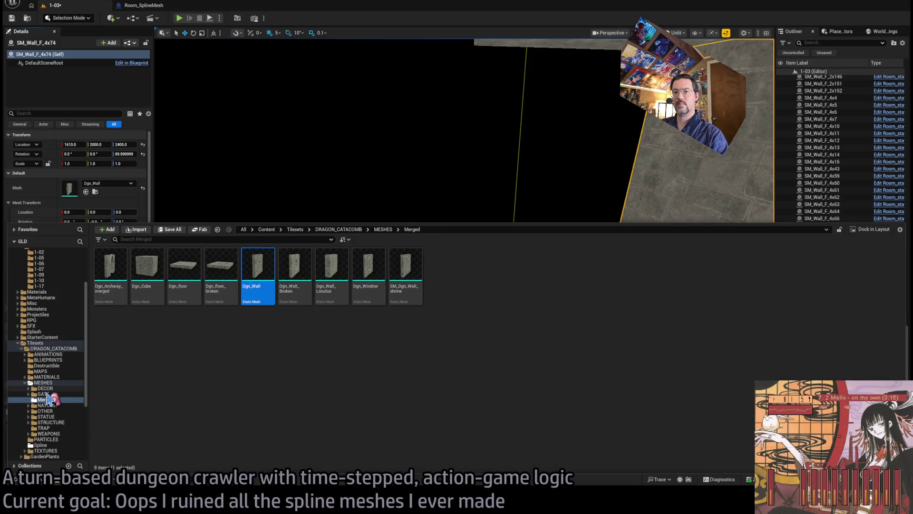
click(44, 382)
click(46, 400)
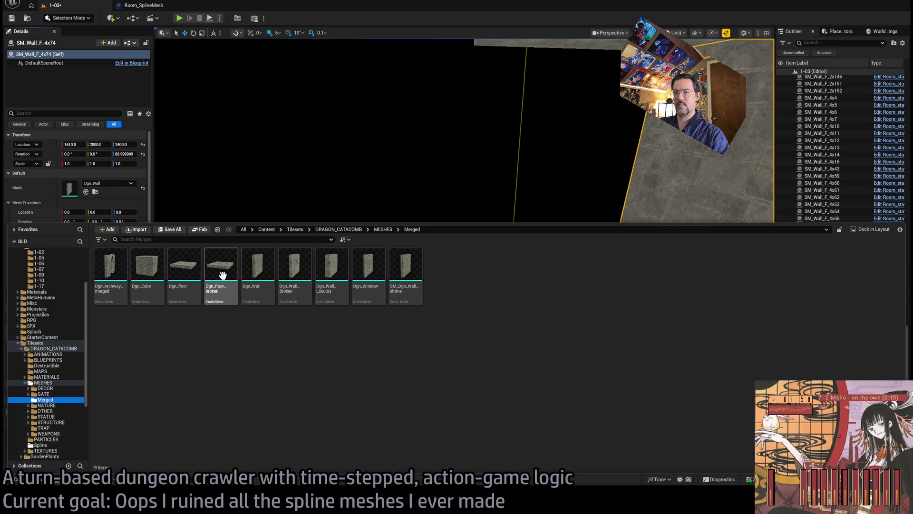
mouse_move(258, 266)
mouse_down()
mouse_move(315, 179)
mouse_move(464, 357)
mouse_move(369, 372)
mouse_up()
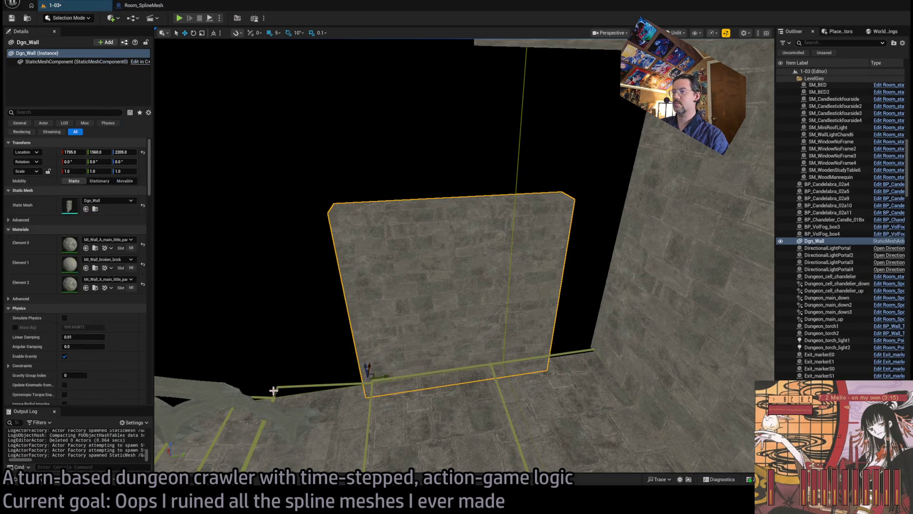
key(Delete)
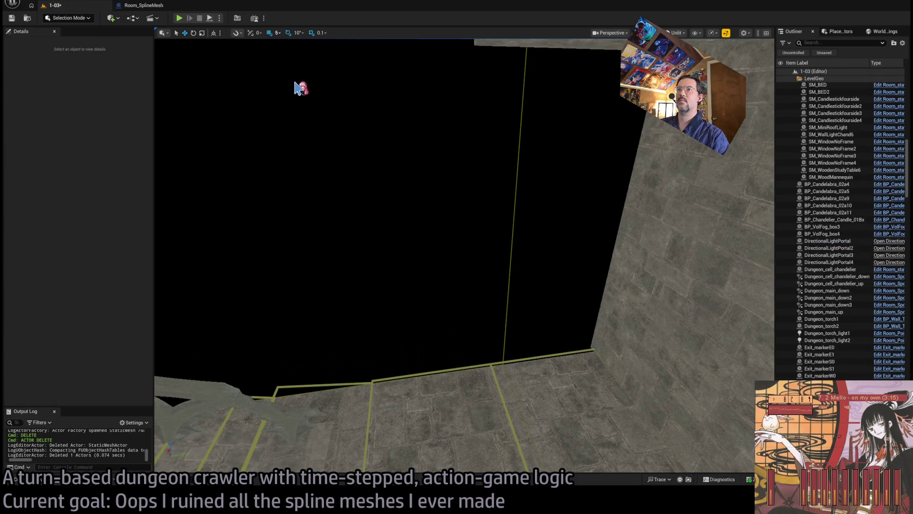
Step: Place a Dgn_Wall piece against the stairwell wall and stack a duplicate, Dgn_Wall2, directly above it
click(21, 480)
mouse_move(257, 288)
mouse_down()
mouse_move(355, 393)
mouse_move(356, 382)
mouse_up()
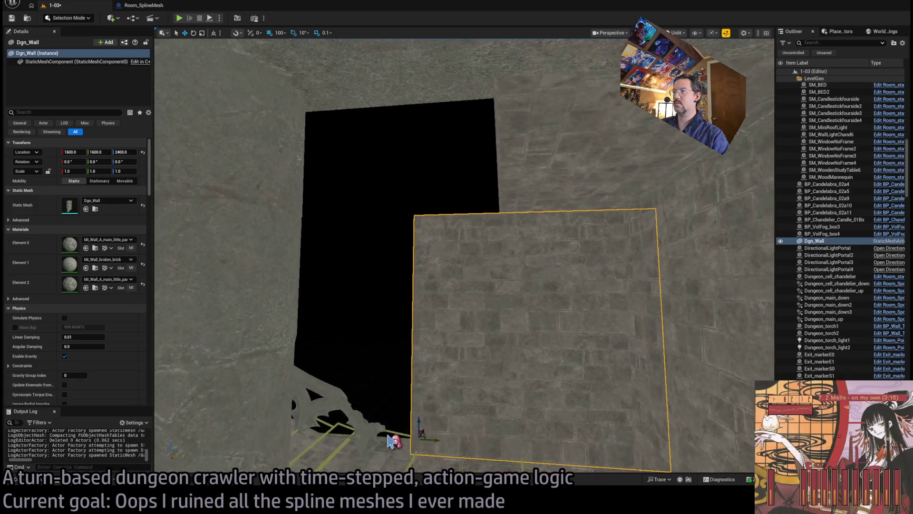
drag(419, 422, 424, 206)
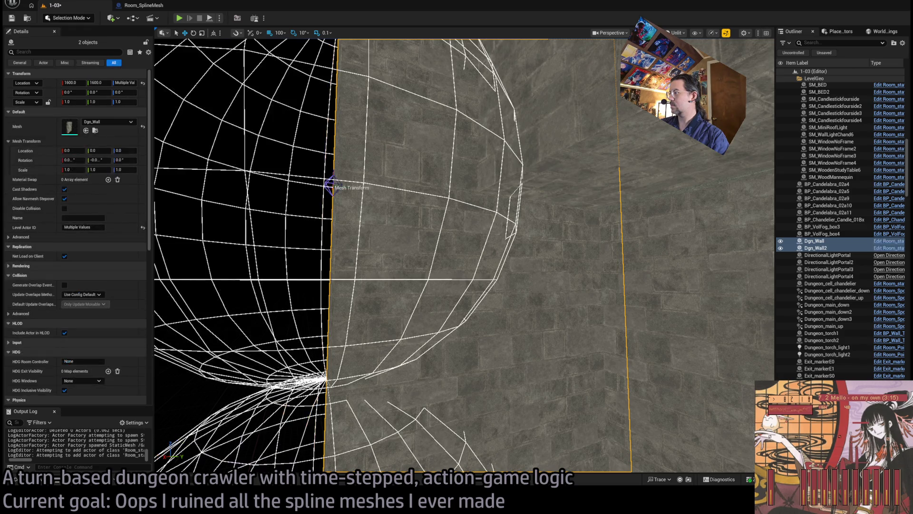
click(459, 363)
ctrl+click(413, 212)
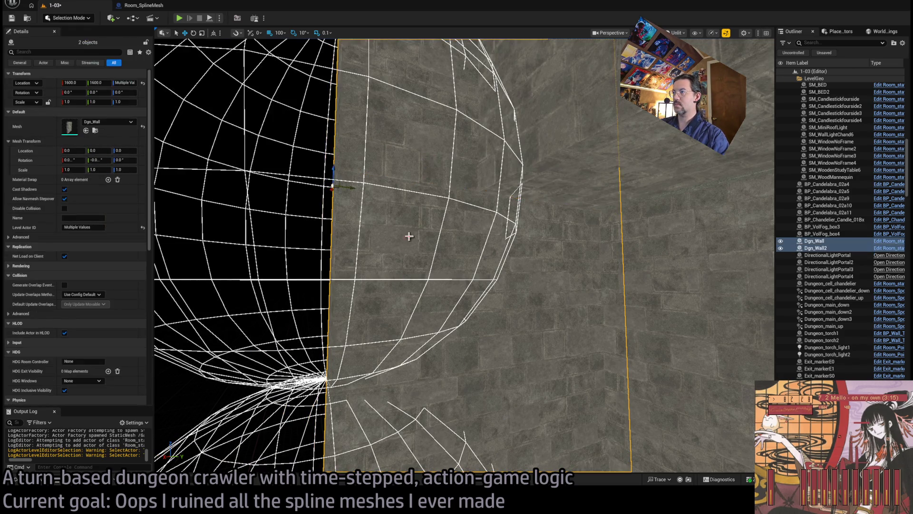
scroll(351, 213, down, 10)
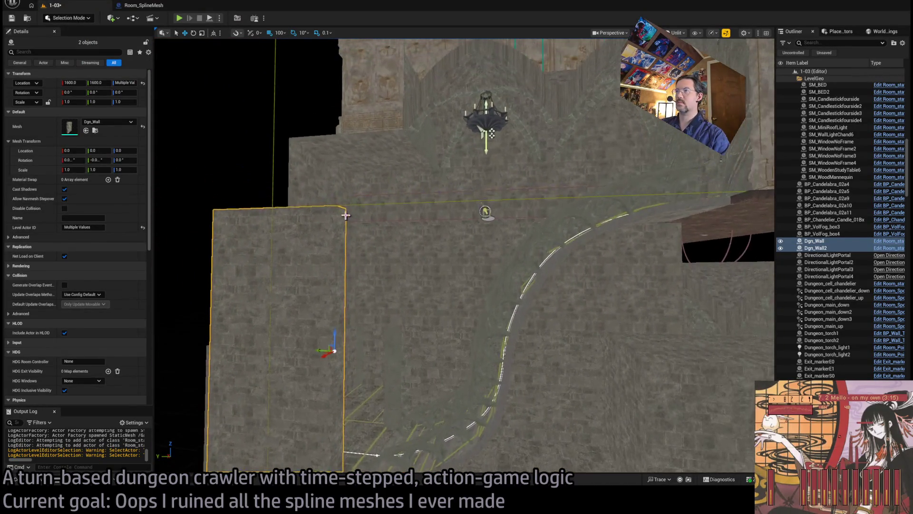
Step: Duplicate the three selected wall pieces along the stairwell wall to Y 1200 and Y 800
click(311, 290)
ctrl+click(335, 249)
ctrl+click(330, 206)
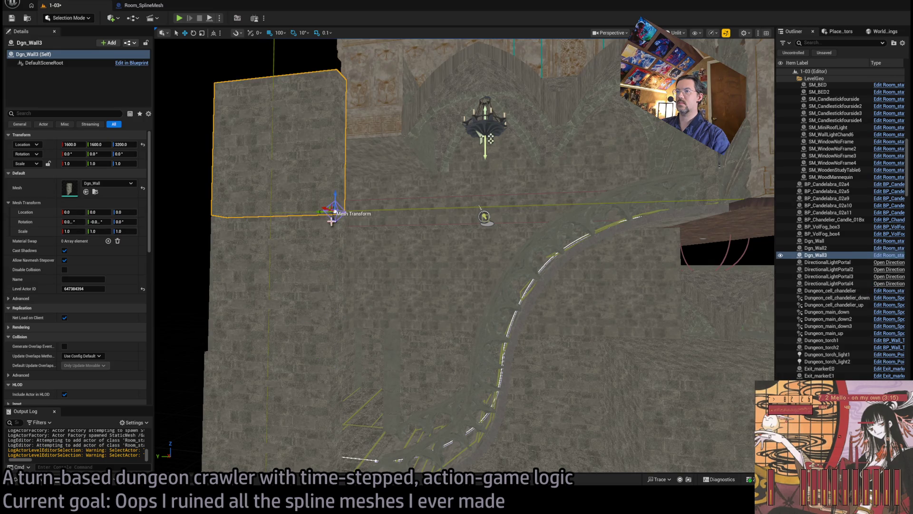
drag(323, 181, 447, 184)
drag(428, 409, 550, 408)
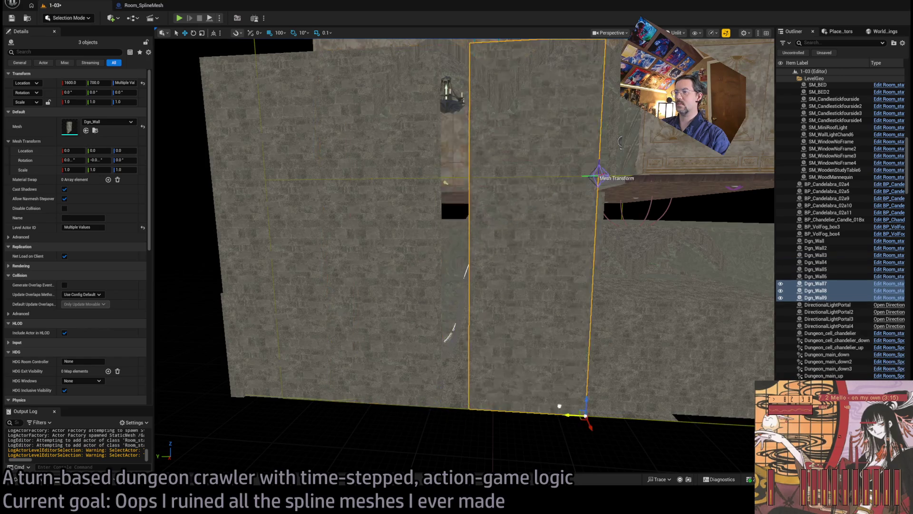
scroll(424, 189, up, 3)
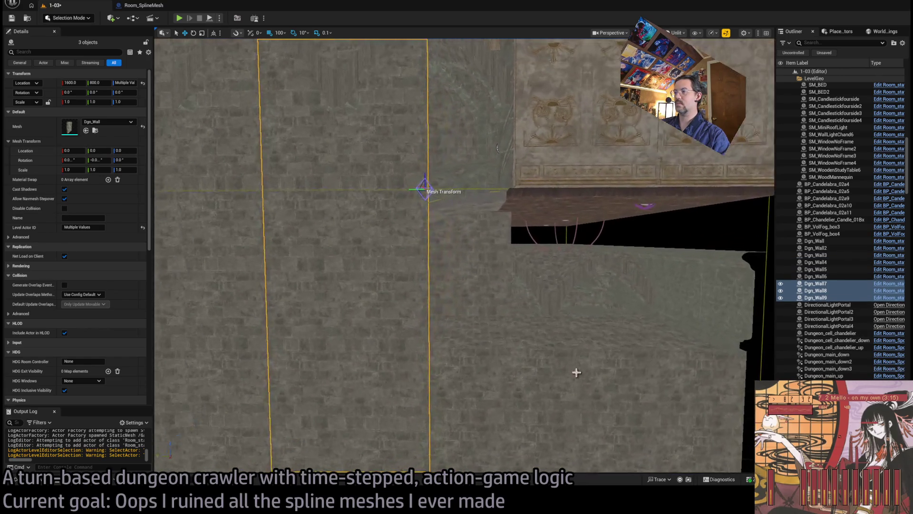
Step: Duplicate Dgn_Wall7 and Dgn_Wall8 on to Y 400, deleting and then restoring the extra Dgn_Wall11
click(398, 296)
ctrl+click(369, 132)
key(f)
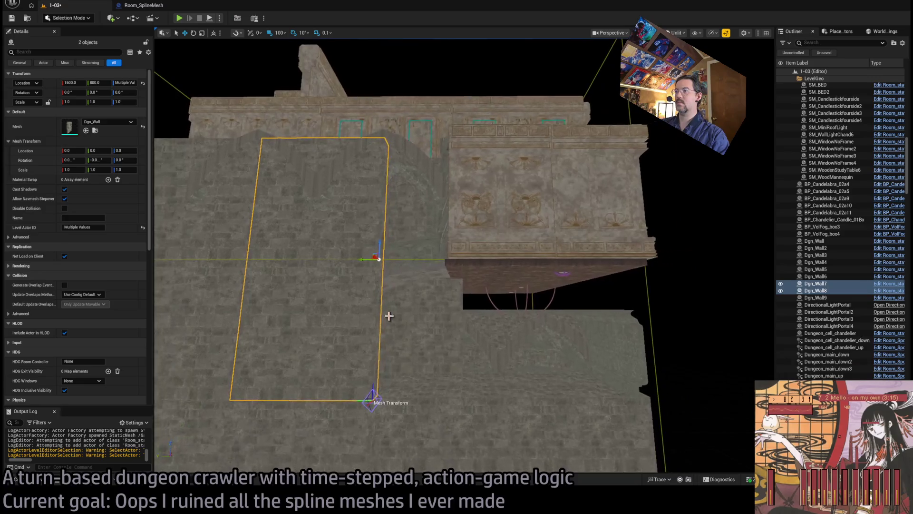
drag(363, 264, 494, 263)
click(428, 207)
key(Delete)
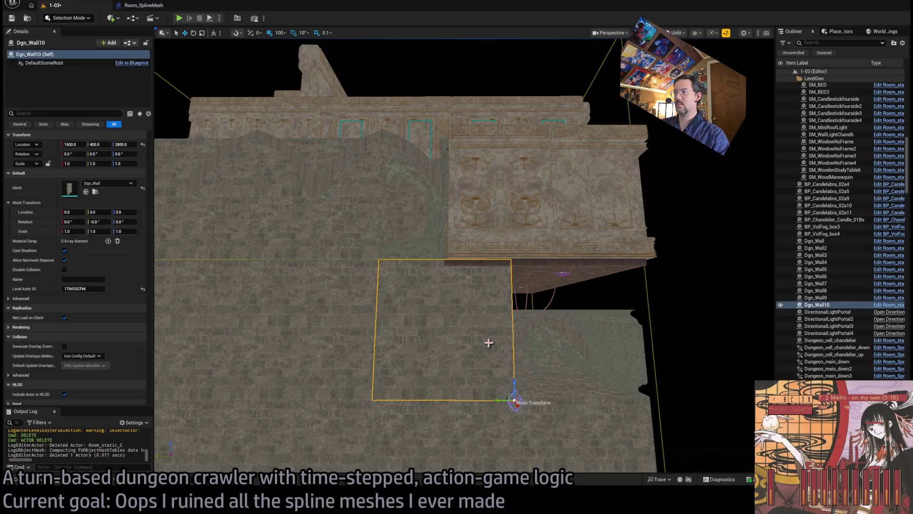
click(470, 342)
key(f)
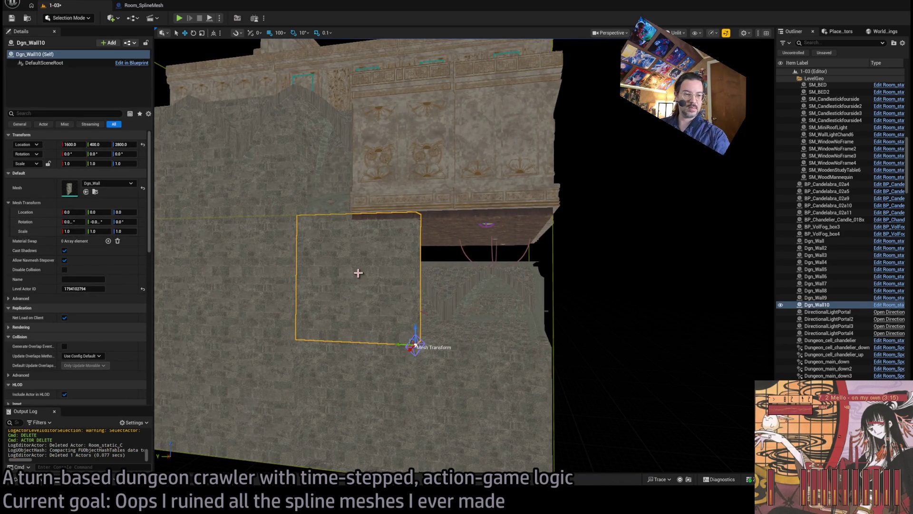
key(ctrl+z)
key(ctrl+z)
Step: Move Dgn_Wall11 to Y 600 at half width (Y scale 0.5) and duplicate Dgn_Wall10 to Y 0
mouse_move(398, 209)
mouse_down()
mouse_move(332, 211)
mouse_move(352, 213)
mouse_up()
key(r)
key(f)
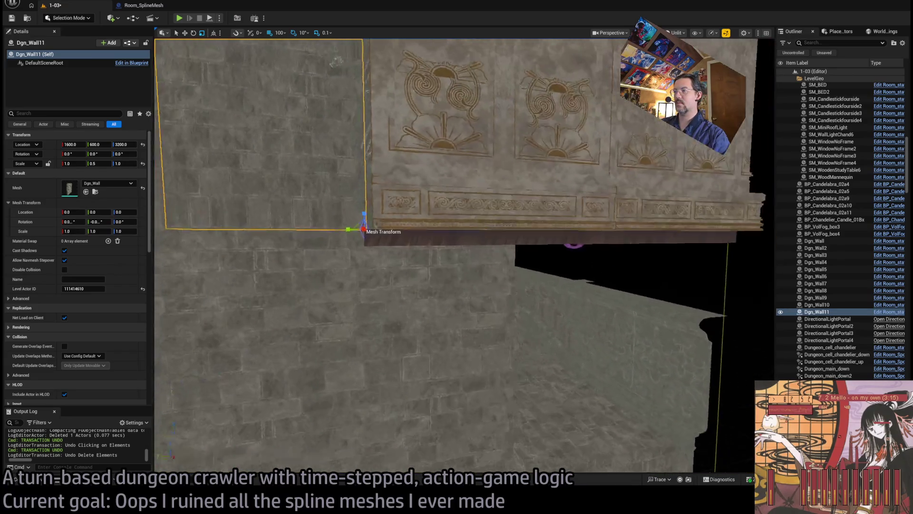
click(410, 279)
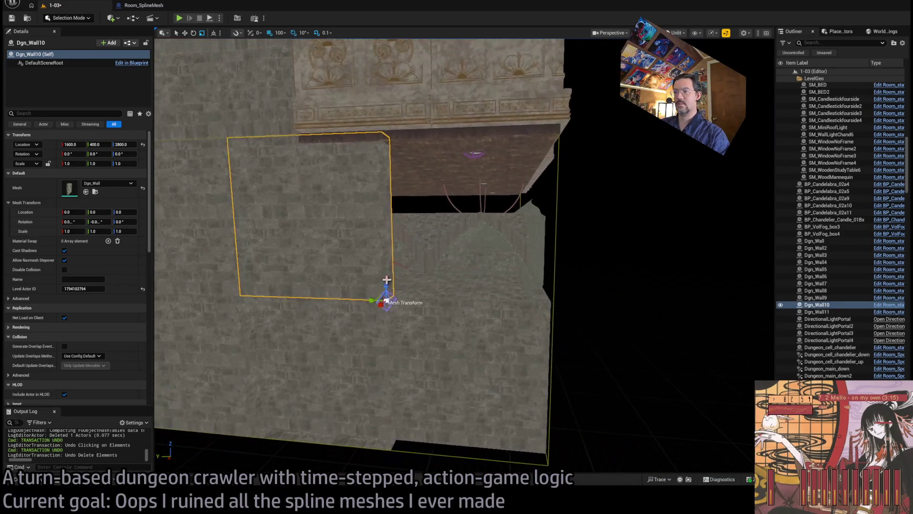
alt+drag(370, 300, 533, 306)
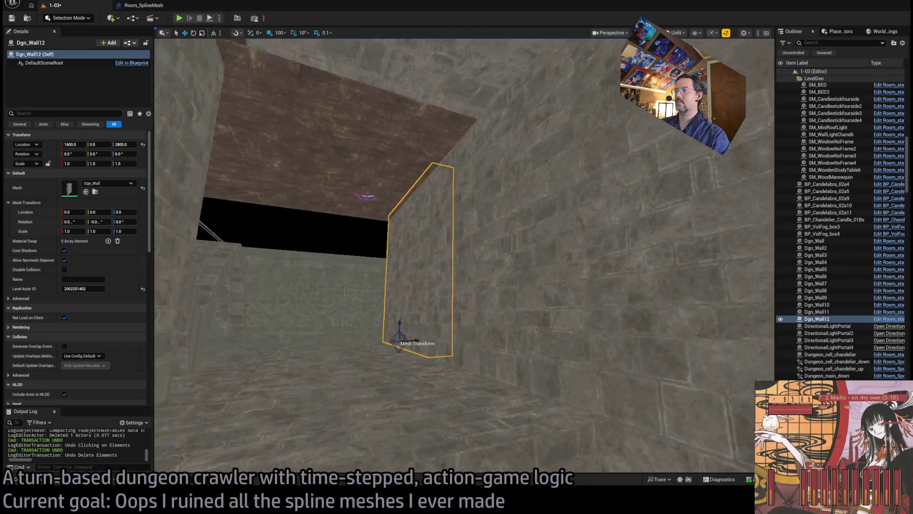
Step: Duplicate Dgn_Wall8 as Dgn_Wall13, turned 180° to face the adjoining wall
click(471, 242)
click(502, 283)
drag(495, 281, 493, 278)
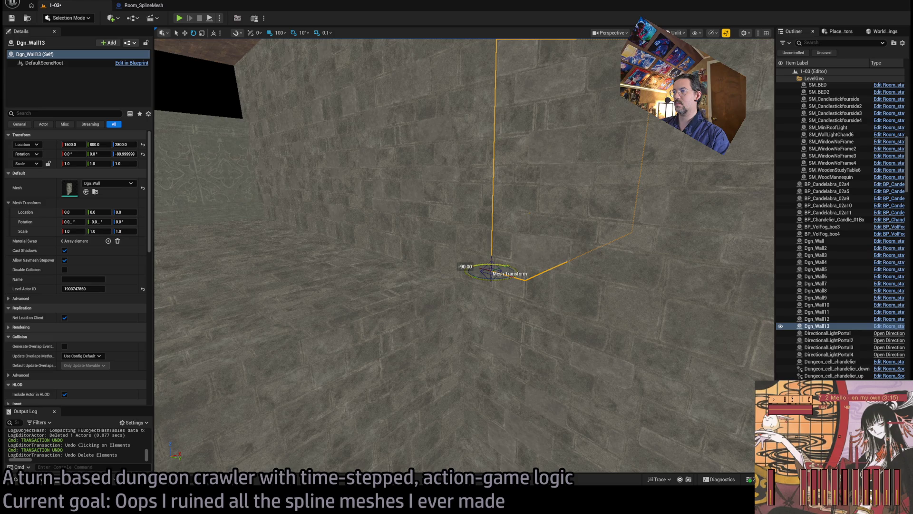
drag(507, 280, 500, 277)
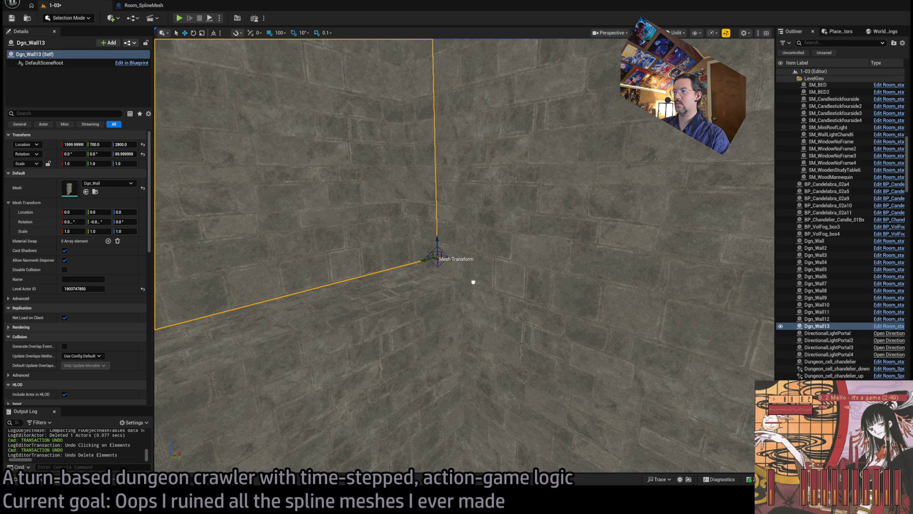
drag(475, 285, 475, 266)
drag(530, 216, 530, 216)
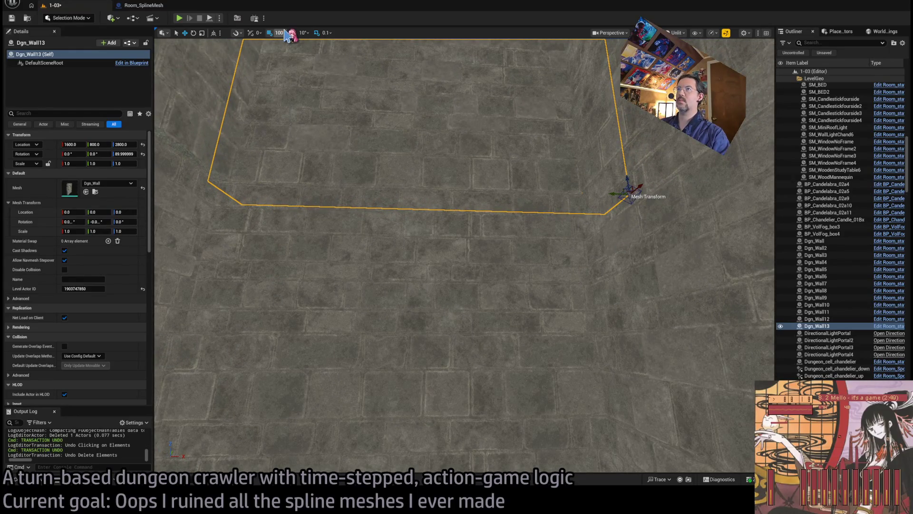
Step: Set position snapping to 50 units and move Dgn_Wall13 to Y 850
key(bracketleft)
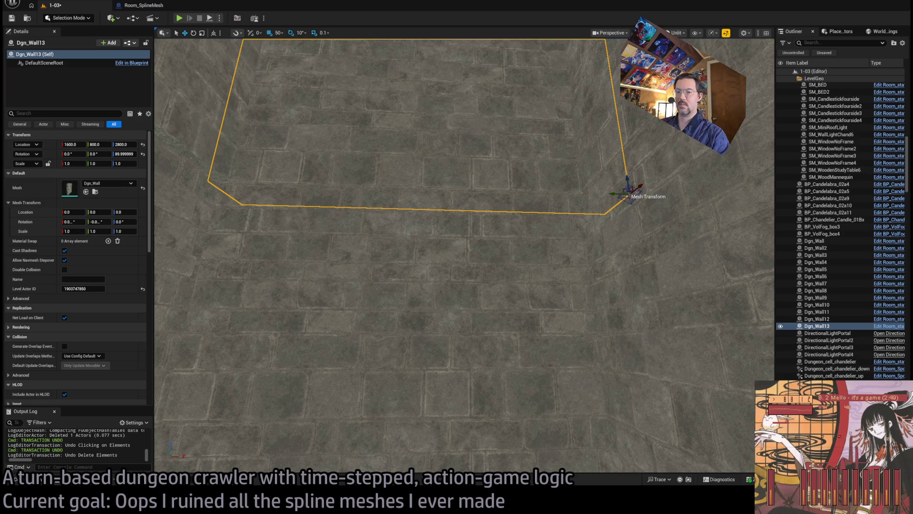
click(865, 385)
key(r)
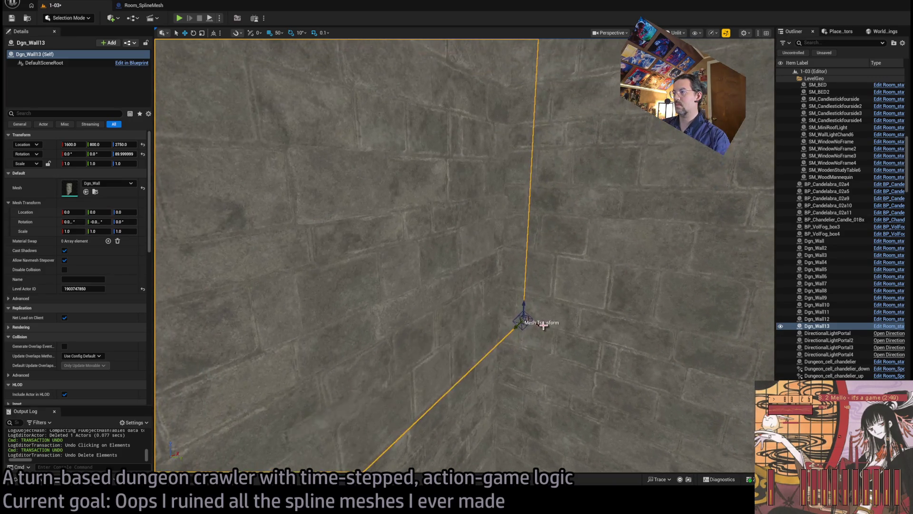
drag(556, 329, 576, 334)
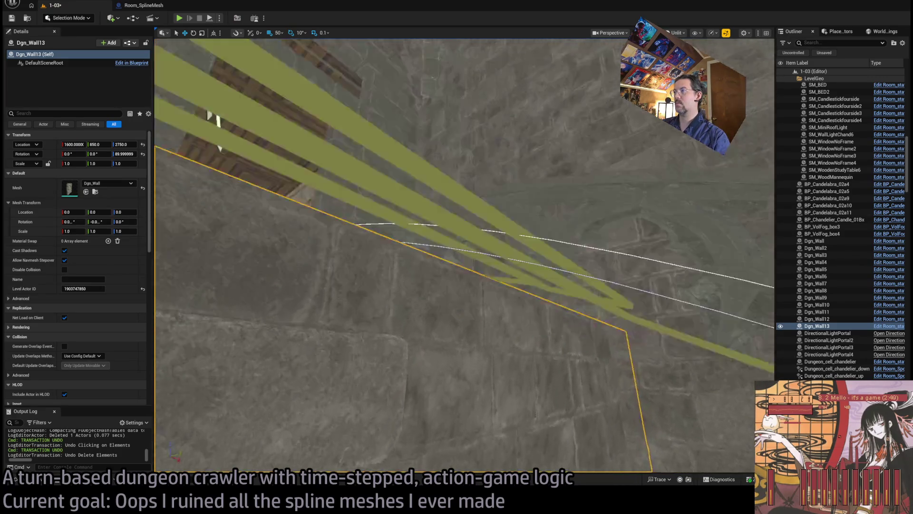
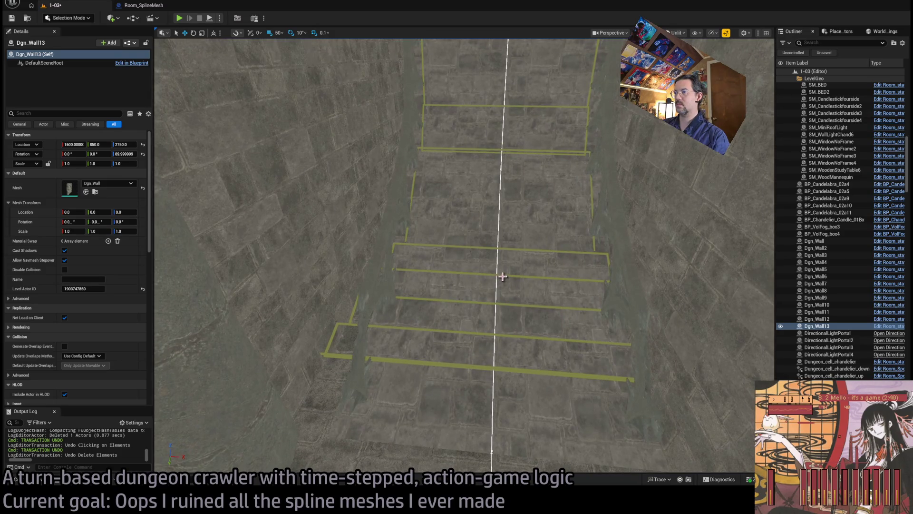
Step: Turn off Allow Navmesh Stepover on walls Dgn_Wall through Dgn_Wall13
click(504, 276)
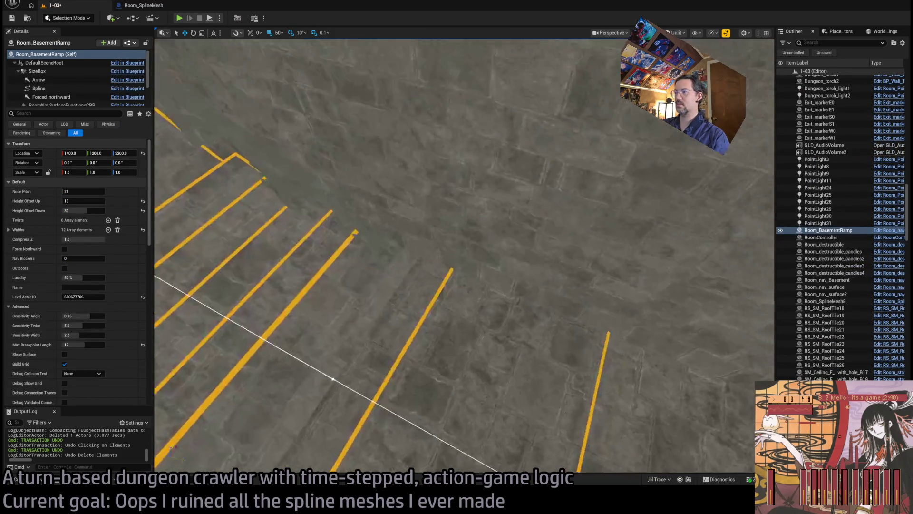
click(393, 262)
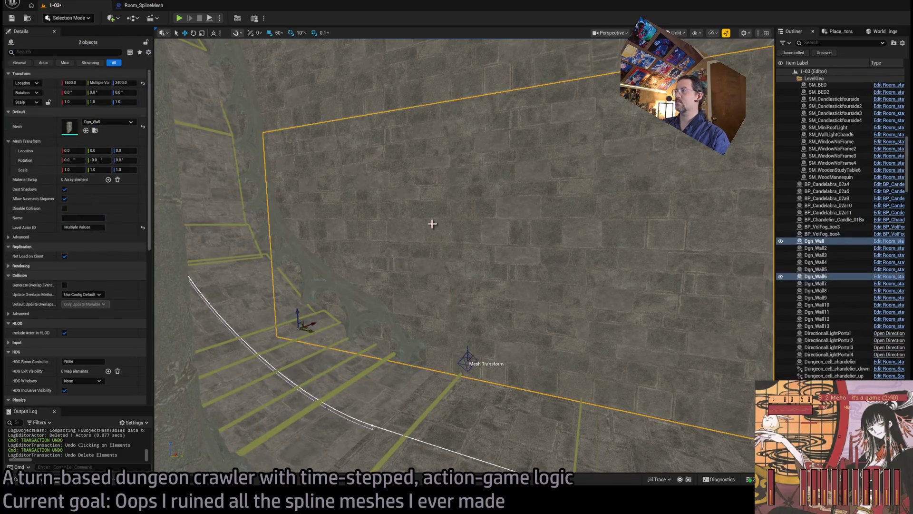
click(817, 326)
shift+click(814, 240)
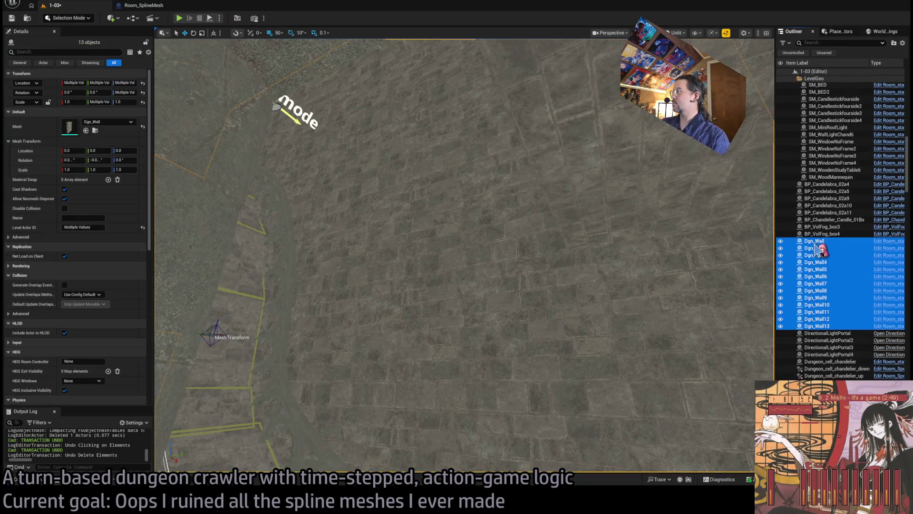
click(65, 199)
Step: Narrow the selection to Dgn_Wall13 and set its Scale Z to 0.9
drag(392, 294, 523, 419)
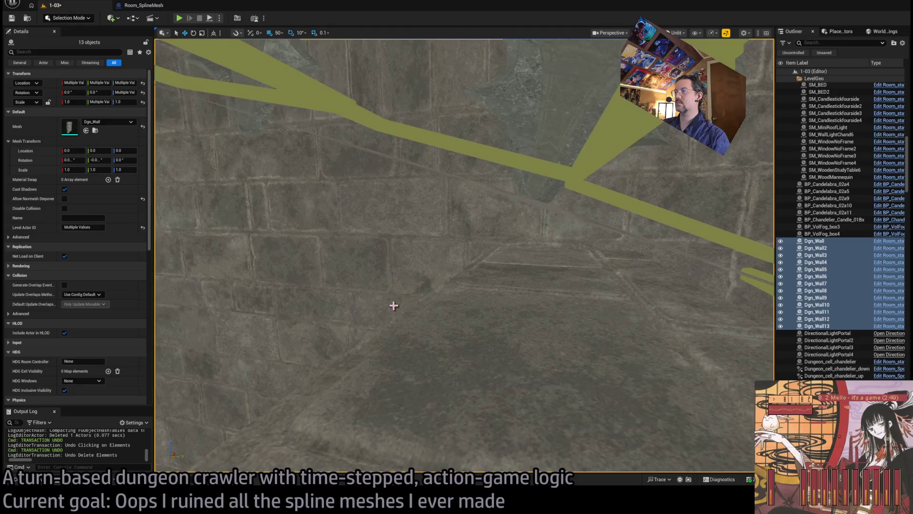
click(522, 340)
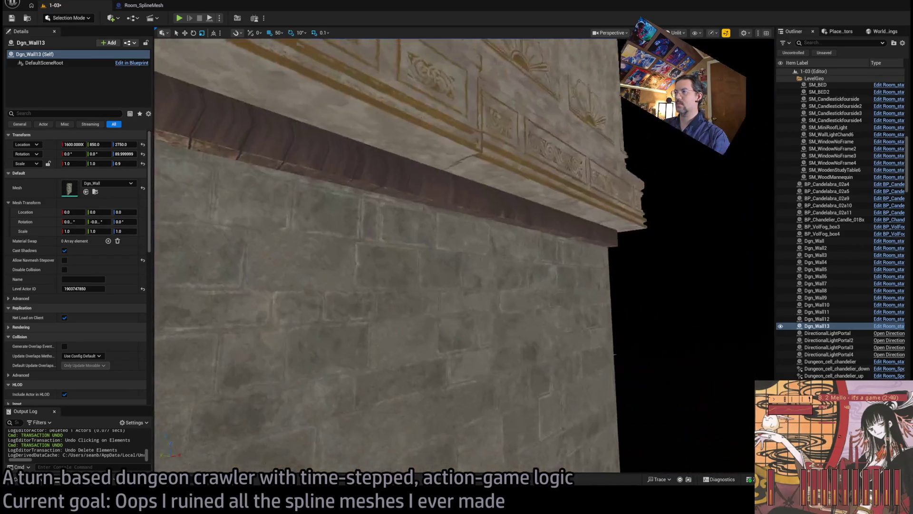
click(576, 338)
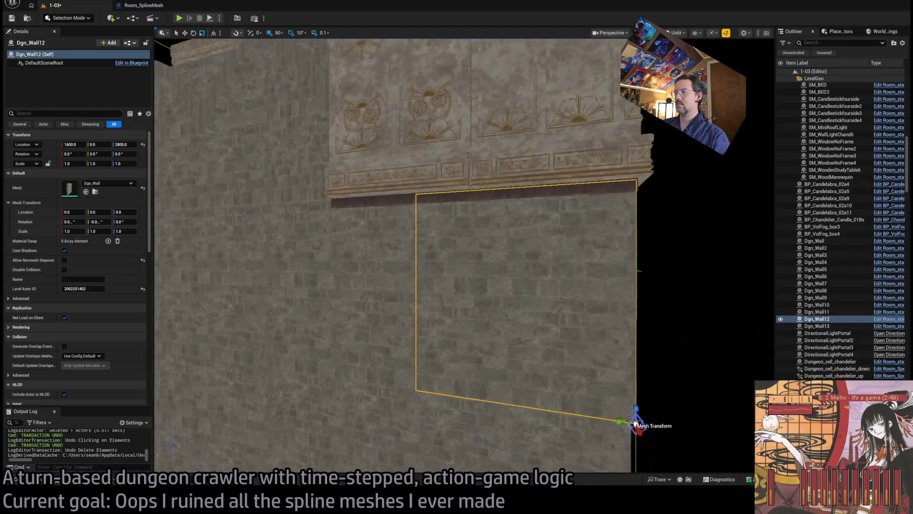
Step: Select Dgn_Wall12 and Dgn_Wall10 together and set their Scale Z to 0.95
ctrl+click(388, 257)
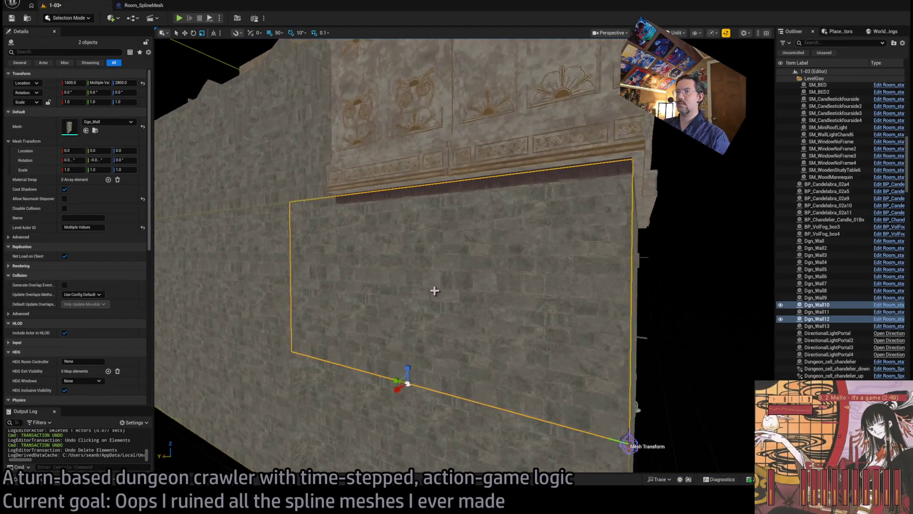
click(125, 170)
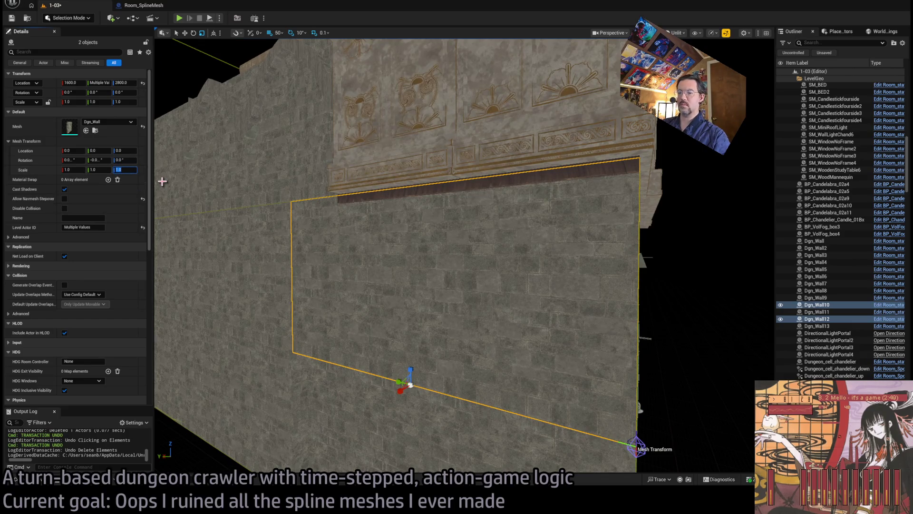
drag(162, 181, 163, 181)
drag(377, 204, 377, 204)
drag(377, 147, 378, 147)
drag(493, 244, 493, 244)
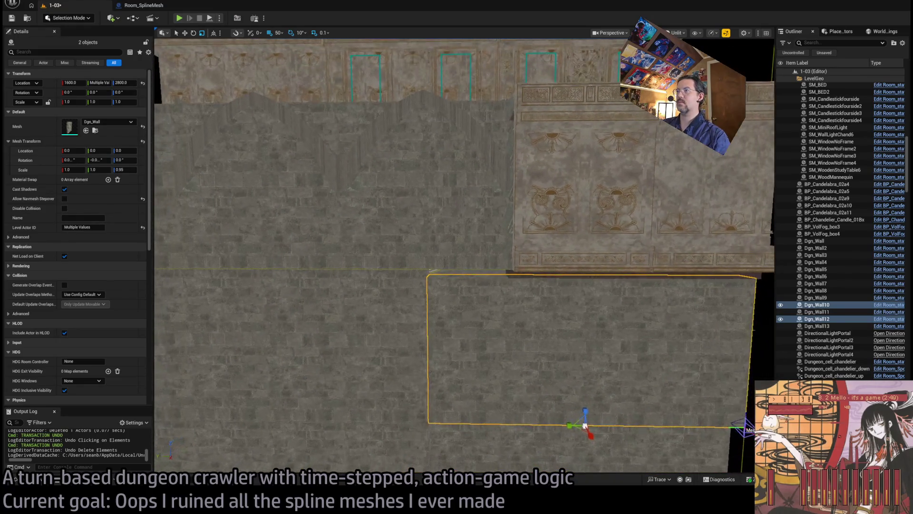
Step: Select Dgn_Wall11, pull back over the spline curve, and start a Play-in-Editor test
click(493, 244)
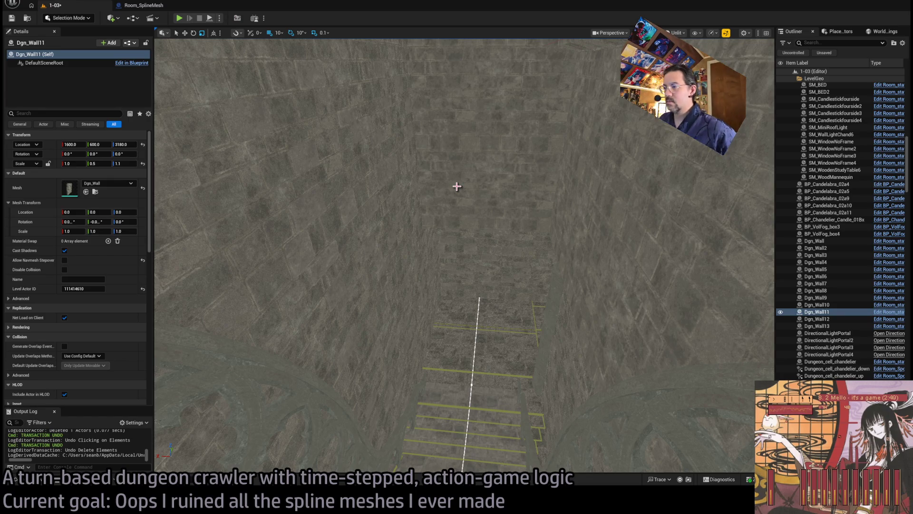
mouse_move(483, 187)
mouse_down()
mouse_move(484, 209)
mouse_move(526, 249)
mouse_move(527, 276)
mouse_move(523, 210)
mouse_move(523, 248)
mouse_move(269, 73)
mouse_up()
click(180, 18)
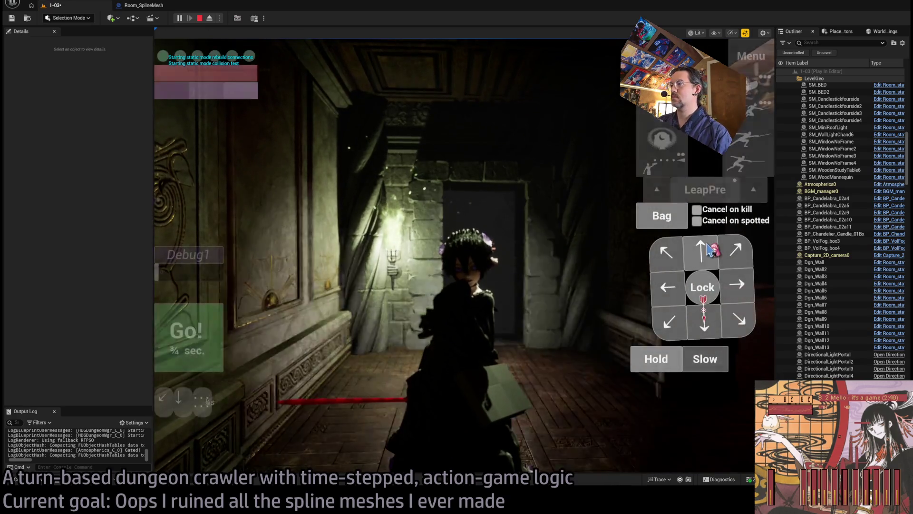
click(205, 342)
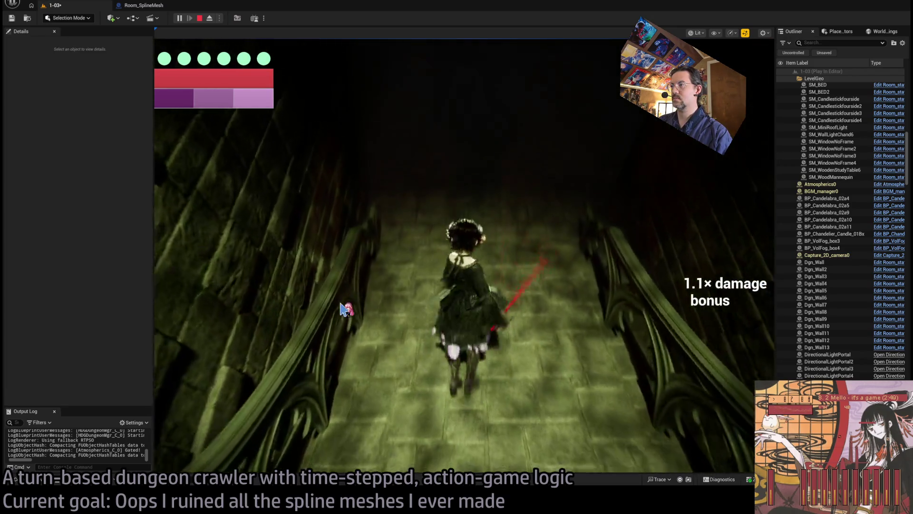
click(215, 328)
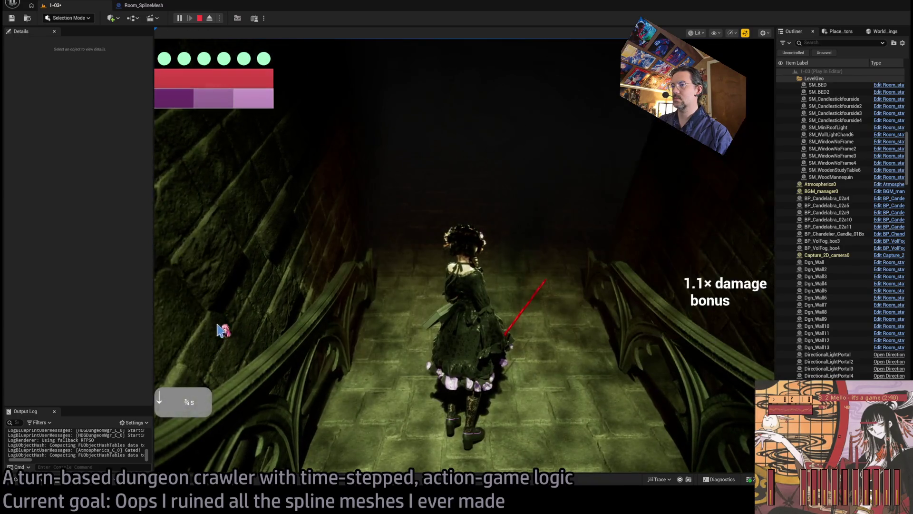
click(659, 316)
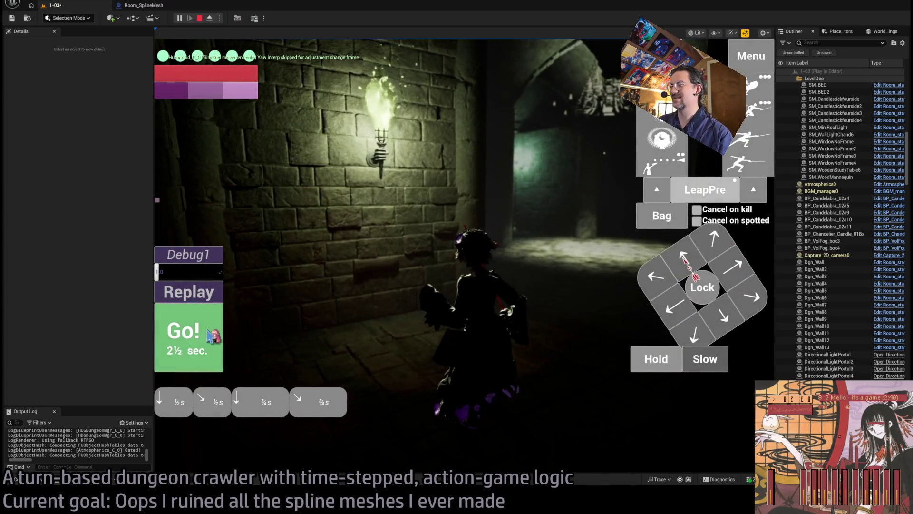
click(220, 331)
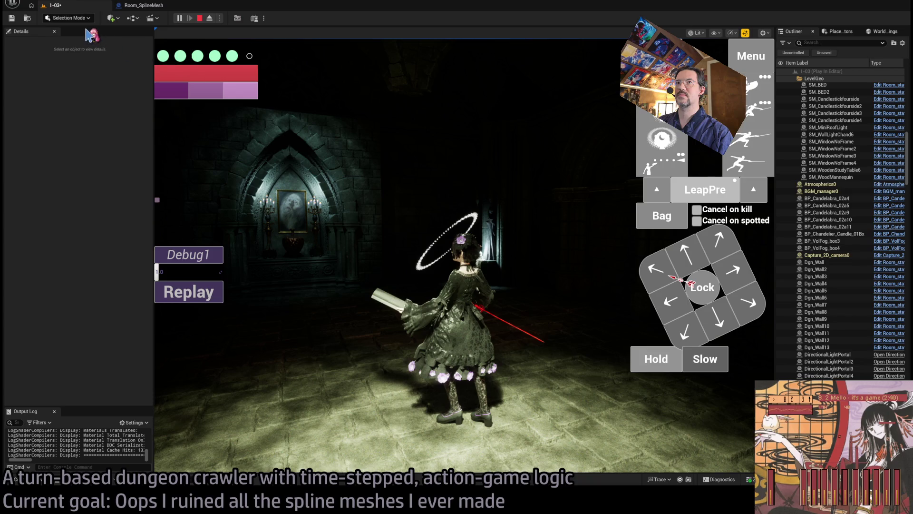
click(199, 19)
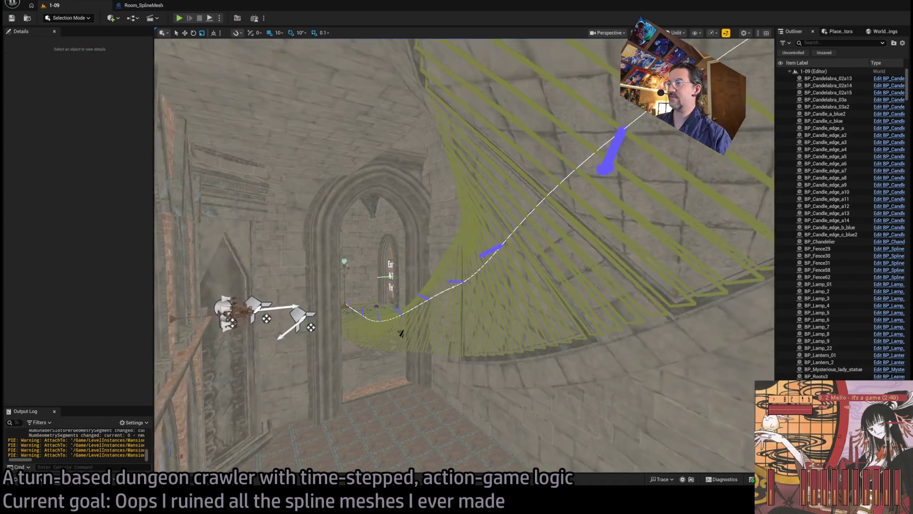
Step: Select the Room_SplineMesh1_W1 railing spline and scroll Details down to its mesh slots
mouse_move(401, 333)
mouse_down()
mouse_move(362, 257)
mouse_move(241, 365)
mouse_up()
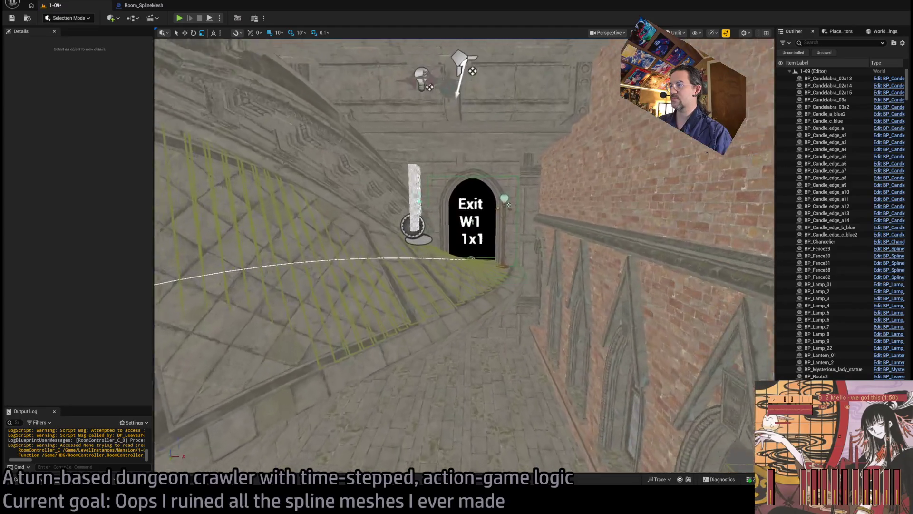
click(592, 352)
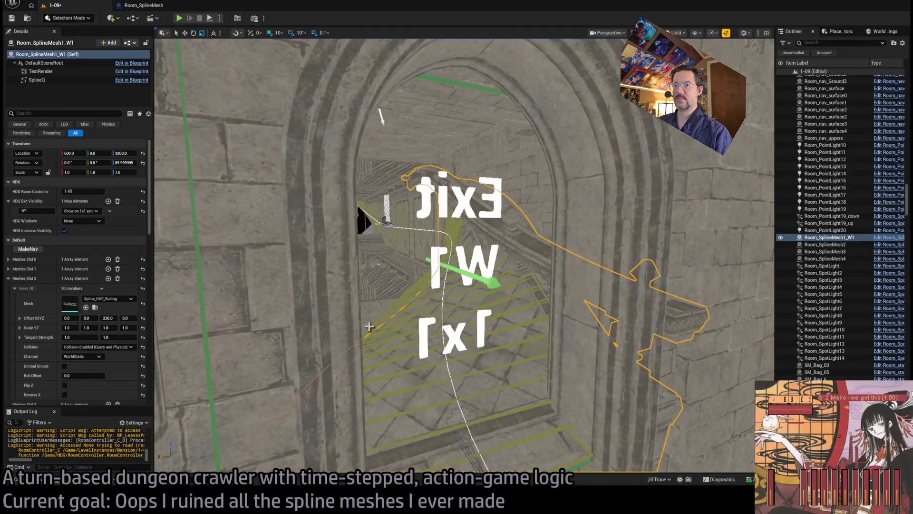
scroll(91, 335, down, 5)
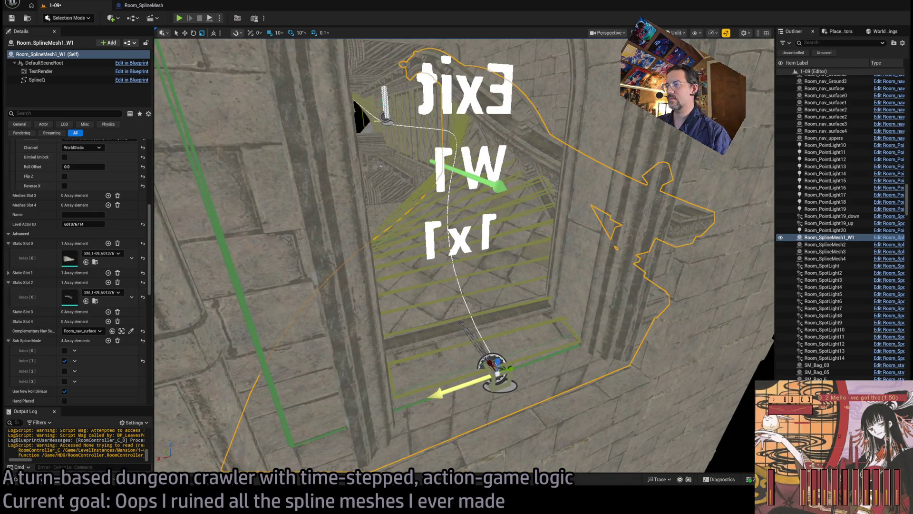
Step: Reselect Room_SplineMesh1_W1 and empty its Static Slots 0, 1 and 2
click(459, 319)
click(573, 346)
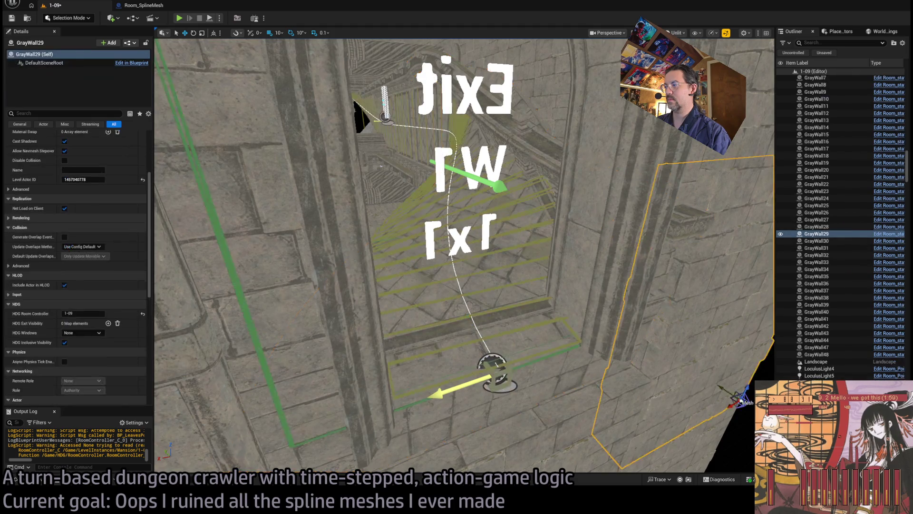
scroll(119, 280, down, 6)
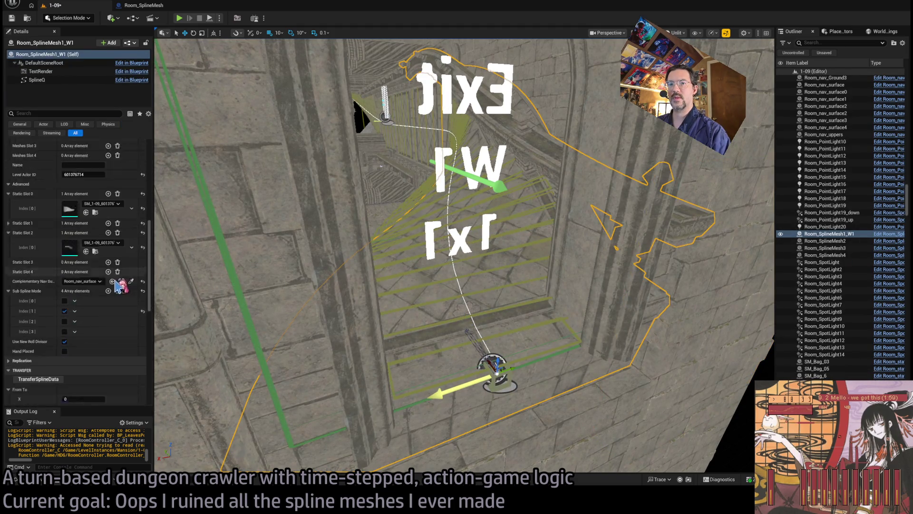
click(118, 205)
click(117, 215)
click(118, 224)
Step: Set From To Y to 1 and run TransferSplineData to rebuild the railing
click(39, 350)
click(83, 380)
text(1)
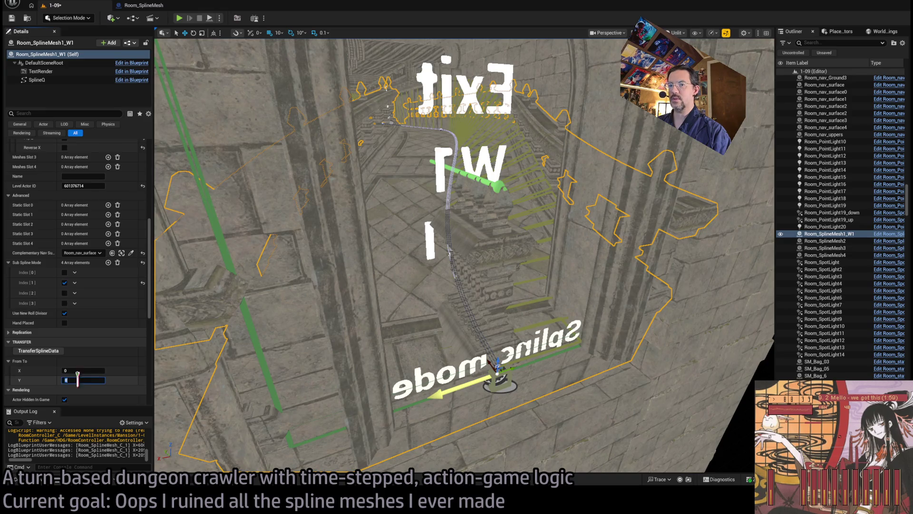
key(Return)
click(39, 350)
Step: Roll a railing spline point to re-orient the wall mesh
mouse_move(385, 314)
mouse_down()
mouse_move(557, 85)
mouse_move(514, 129)
mouse_up()
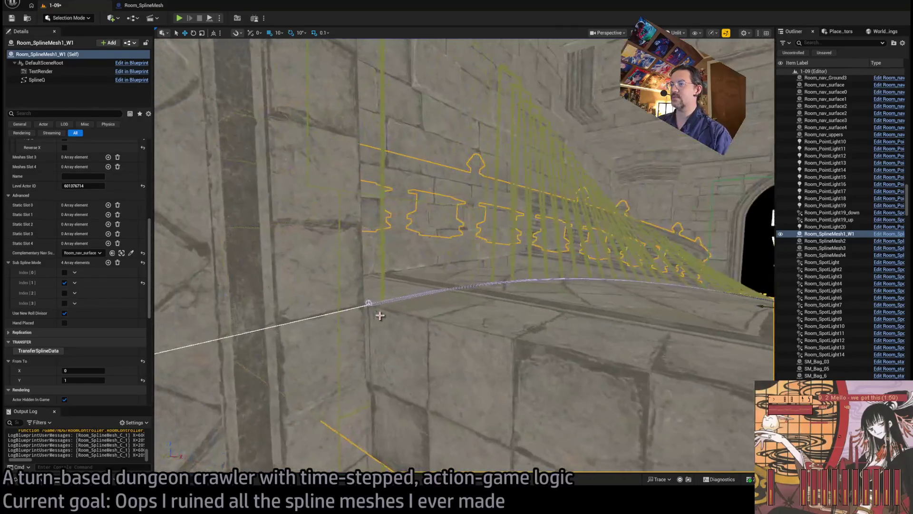
click(377, 305)
drag(396, 297, 388, 309)
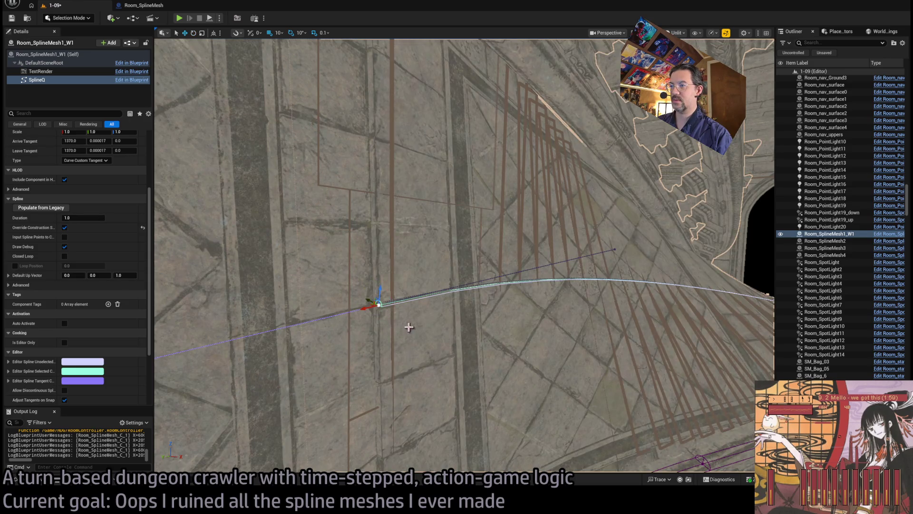
click(384, 313)
click(380, 304)
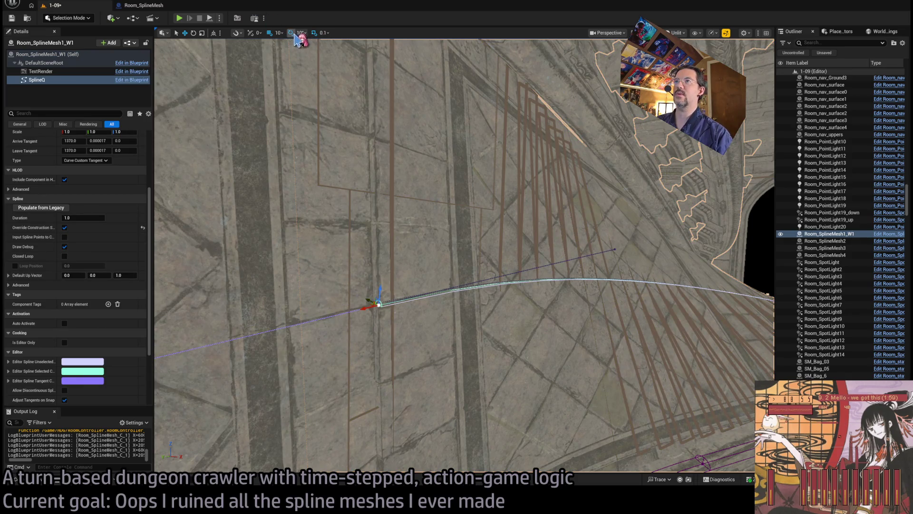
Step: Switch transforms to world space, reduce grid snap to 5, and focus the Exit W1 sign
click(213, 33)
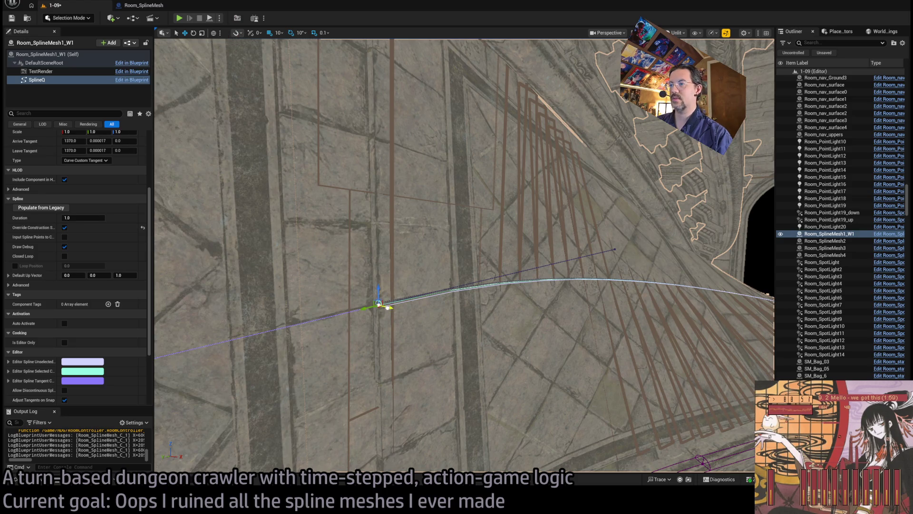
key(bracketleft)
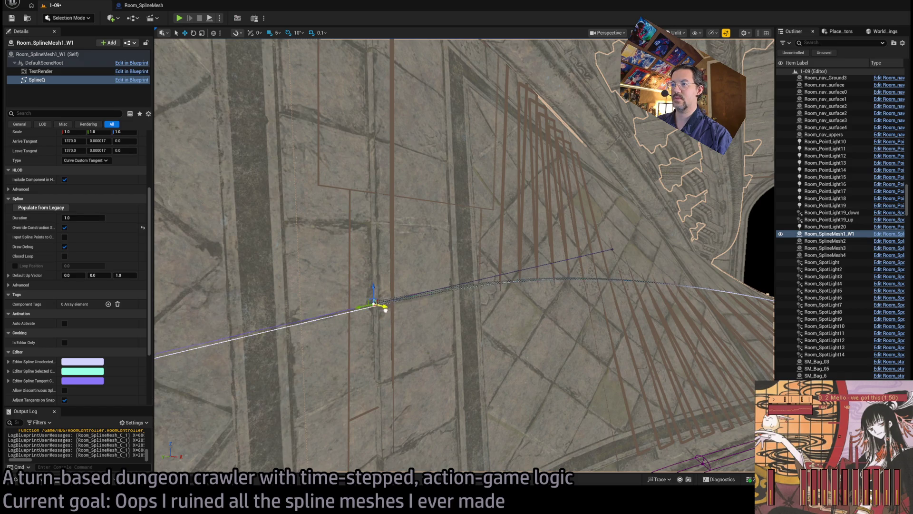
key(f)
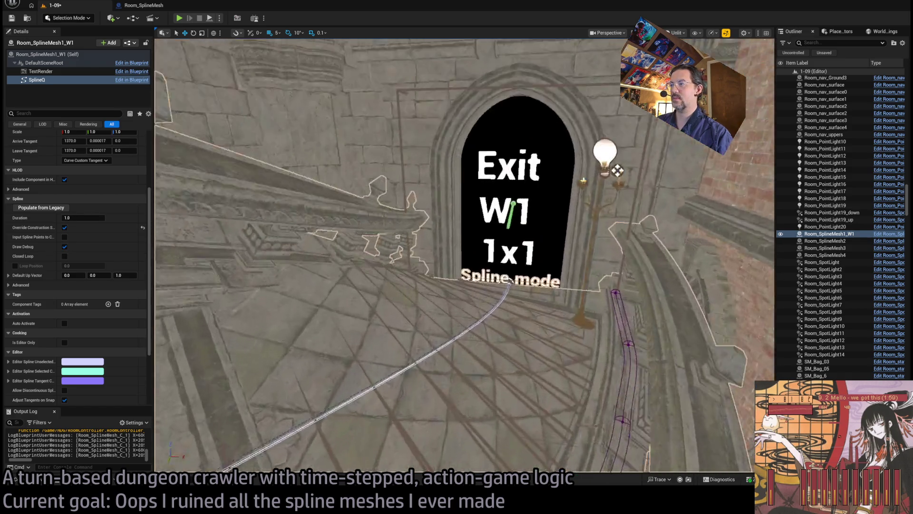
mouse_move(618, 171)
mouse_down()
mouse_move(470, 277)
mouse_move(442, 253)
mouse_move(443, 275)
mouse_move(414, 124)
mouse_move(382, 160)
mouse_up()
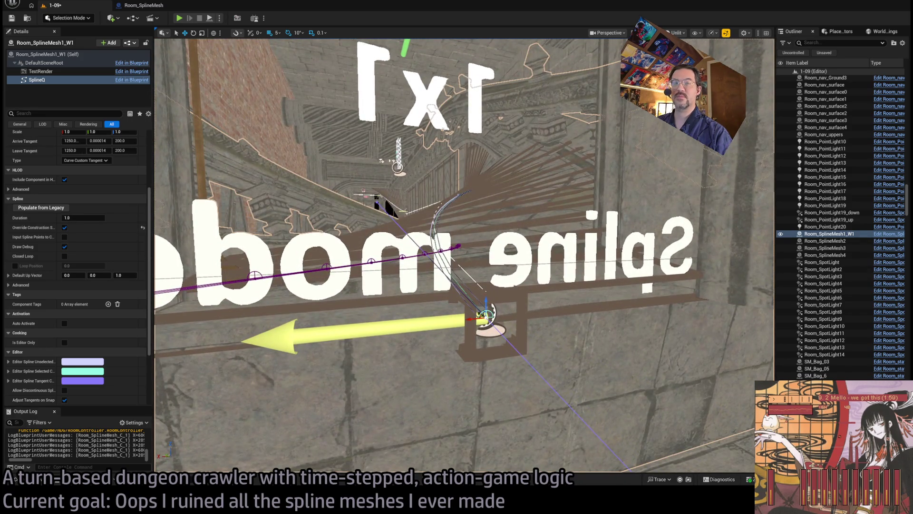
Step: Try a 0 Y rotation on the spline point, undo it, then select Room_SplineMesh1_W1
scroll(115, 238, up, 3)
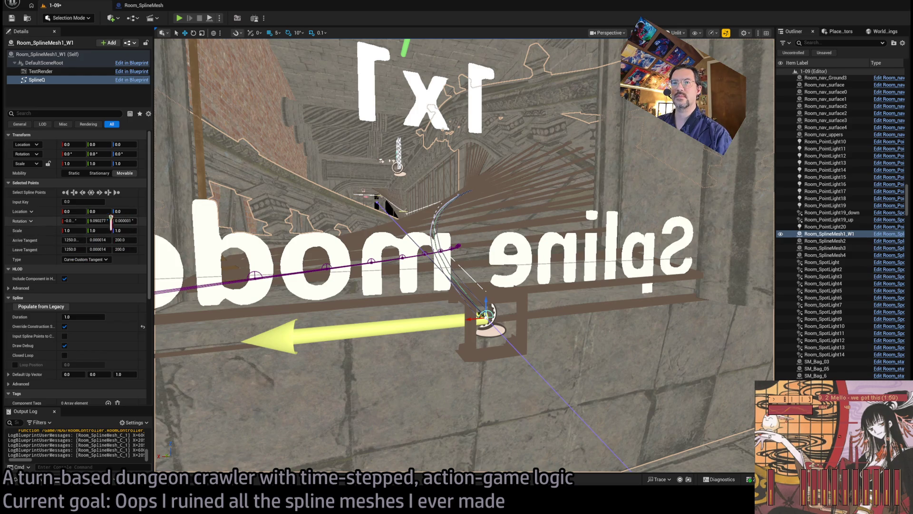
click(98, 221)
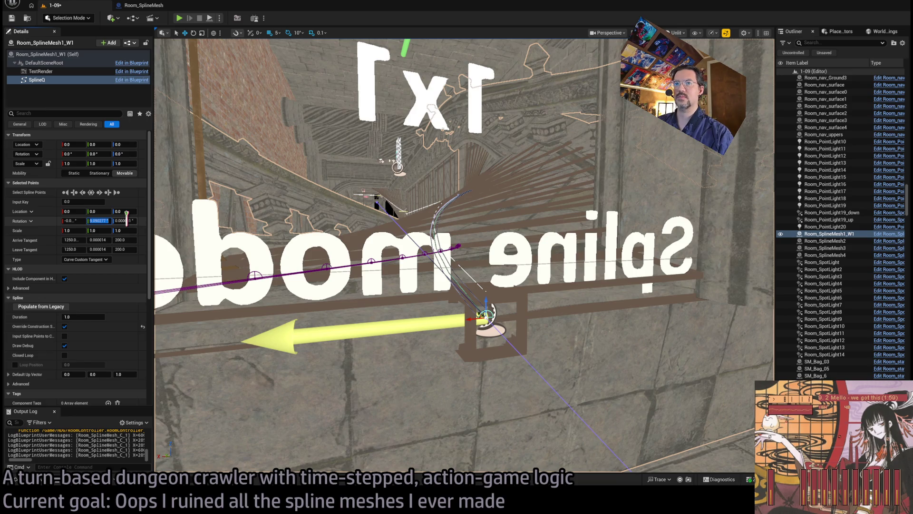
text(0)
key(Return)
scroll(464, 255, down, 2)
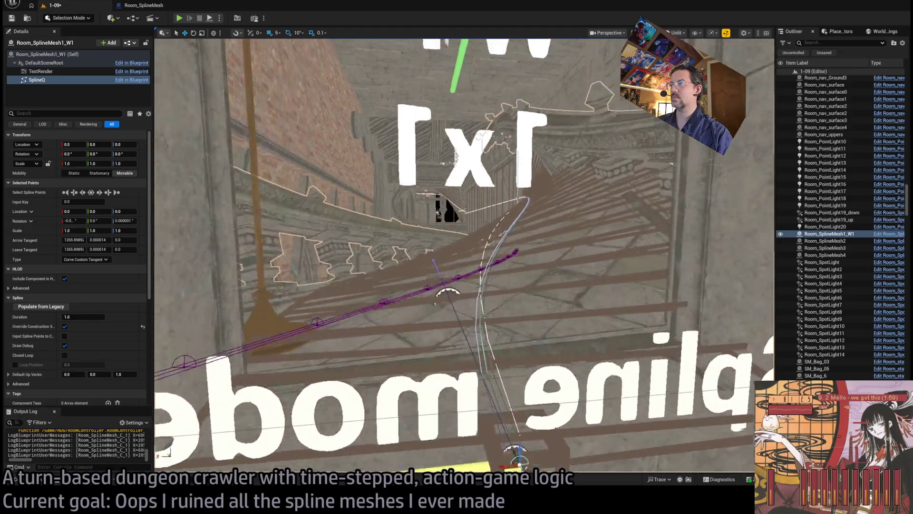
key(ctrl+z)
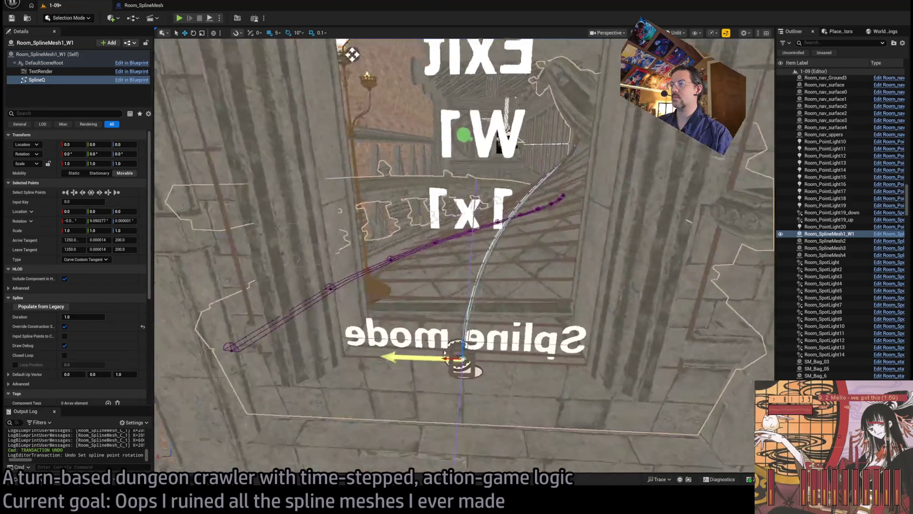
click(367, 384)
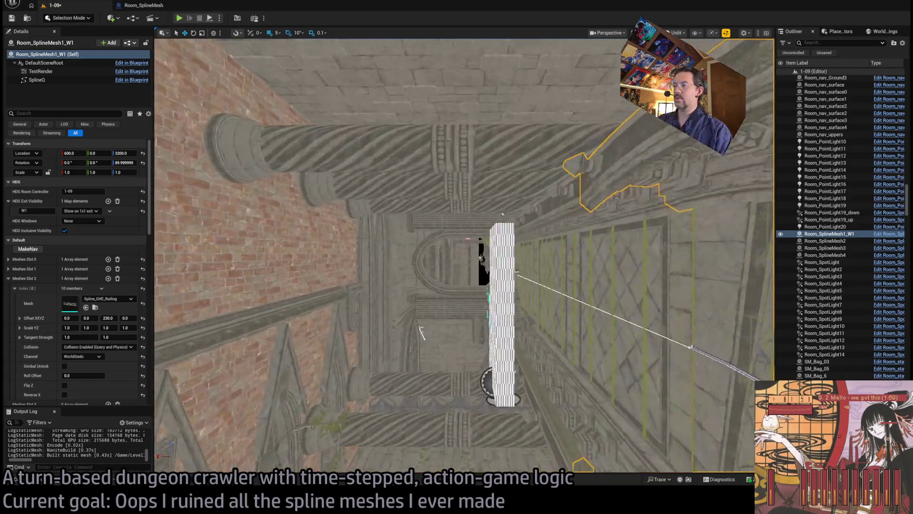
Step: Select the Room_SplineMesh2 railing and undo an accidental GHE_Sidewalk3 selection
scroll(442, 267, up, 2)
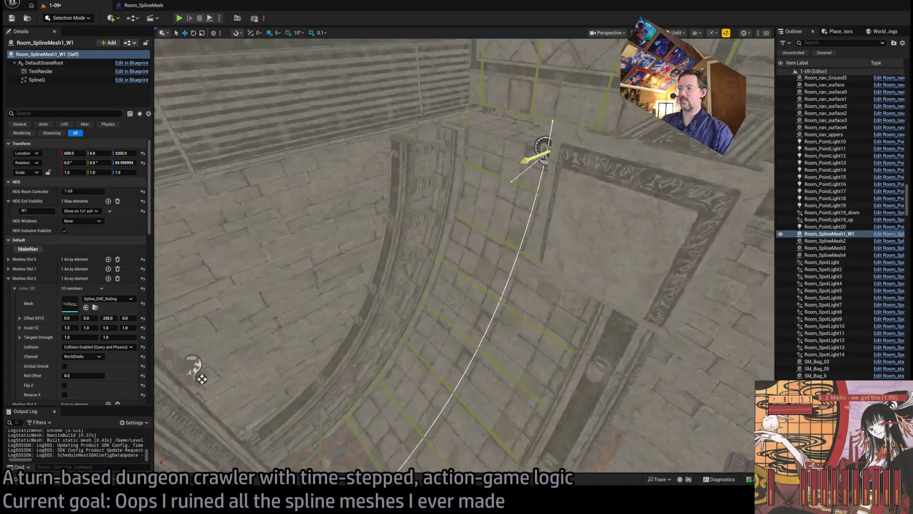
click(525, 252)
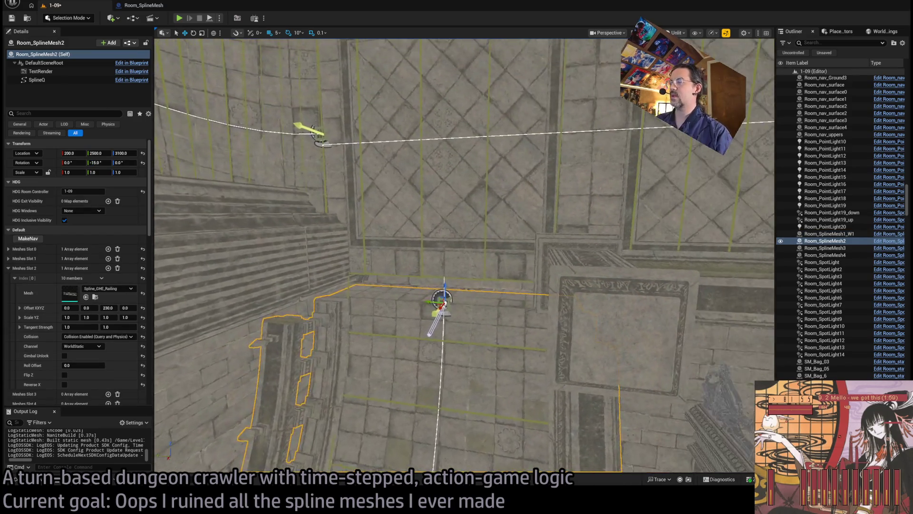
mouse_move(464, 257)
mouse_down()
mouse_move(464, 333)
mouse_move(456, 226)
mouse_move(456, 246)
mouse_up()
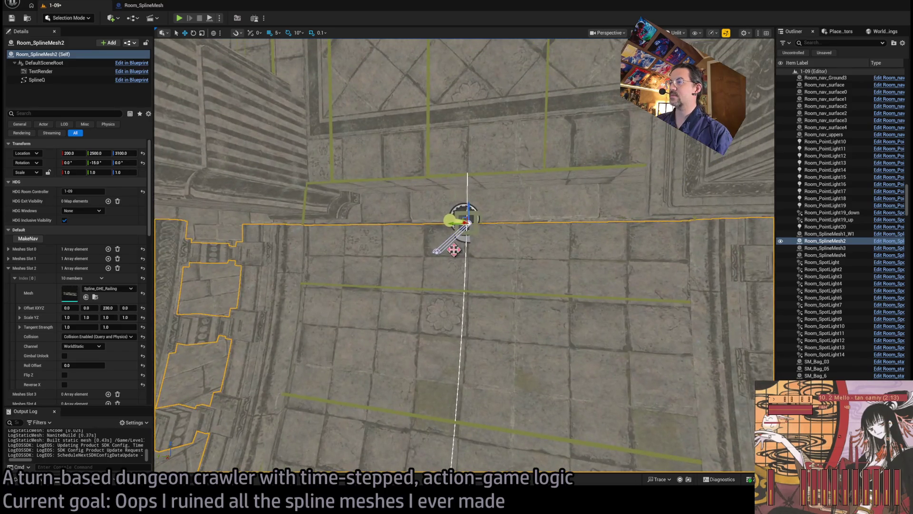
click(435, 248)
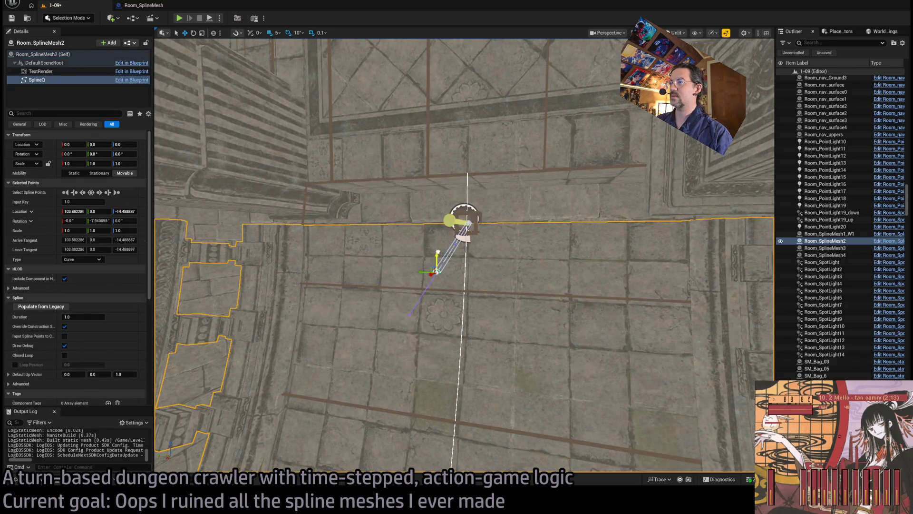
click(512, 216)
key(ctrl+z)
mouse_move(511, 216)
mouse_down()
mouse_move(511, 193)
mouse_move(476, 133)
mouse_up()
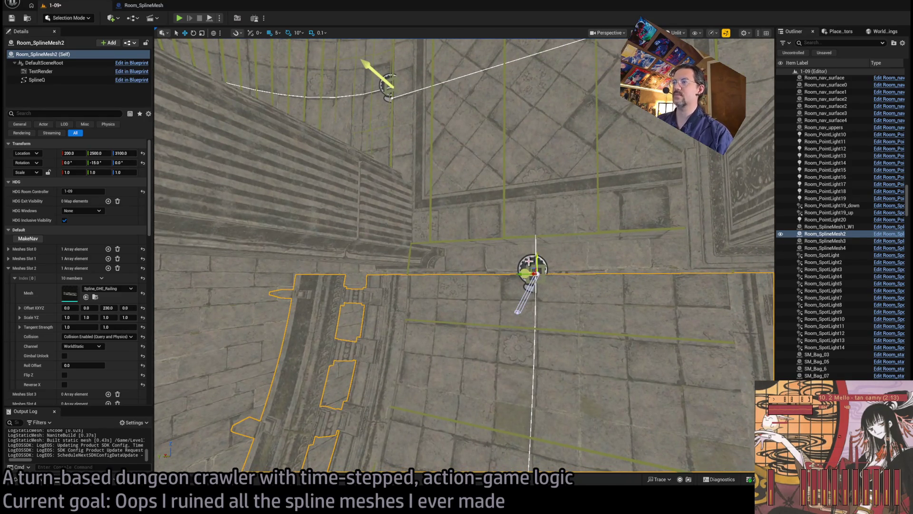
Step: Empty Room_SplineMesh2's Static Slots 0, 1 and 2
scroll(92, 281, down, 10)
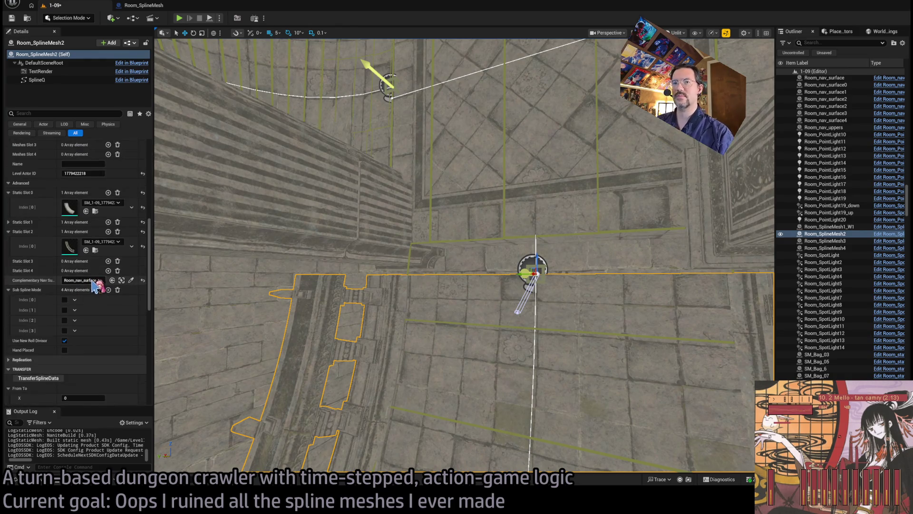
click(117, 231)
click(117, 222)
click(117, 192)
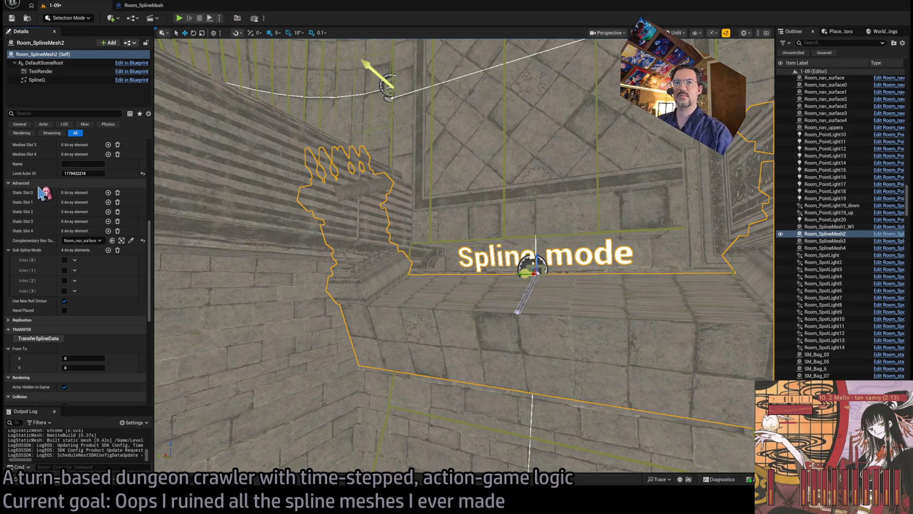
Step: Set From To Y to 1, run TransferSplineData, and frame the rebuilt railing
click(83, 368)
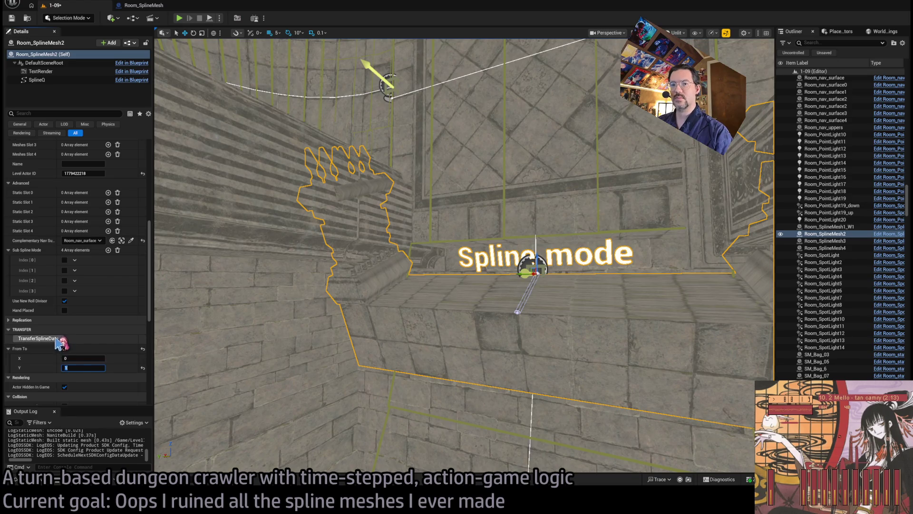
click(38, 338)
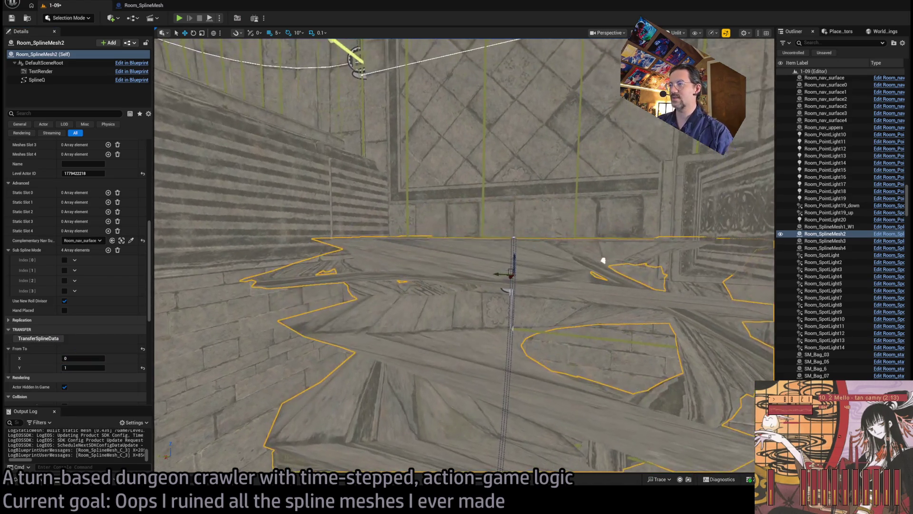
scroll(603, 261, up, 6)
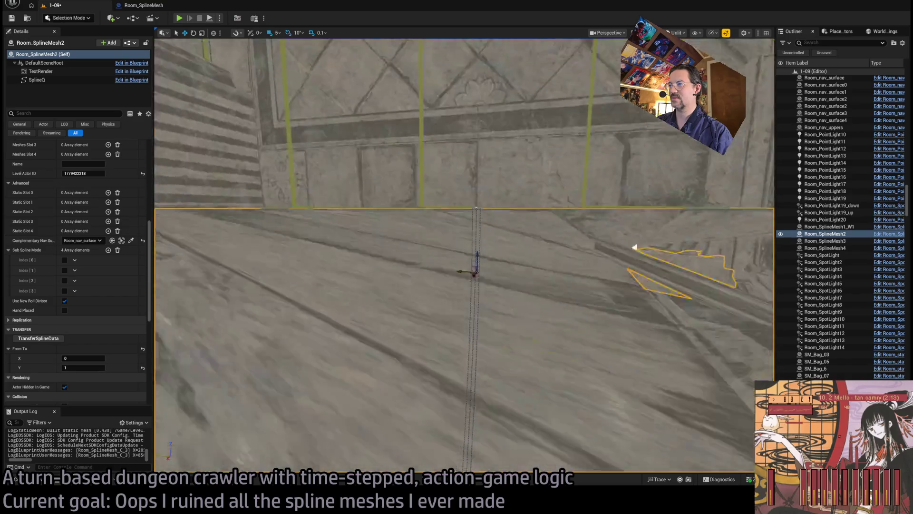
scroll(634, 234, down, 5)
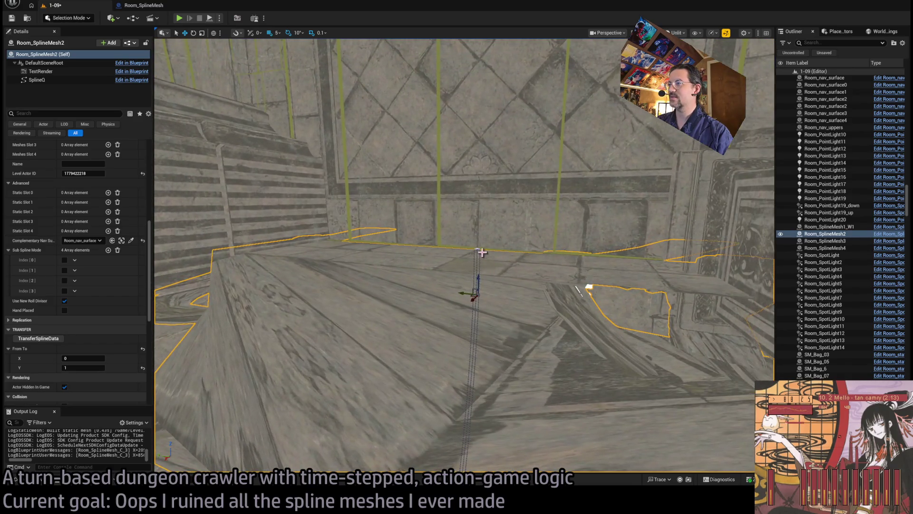
key(f)
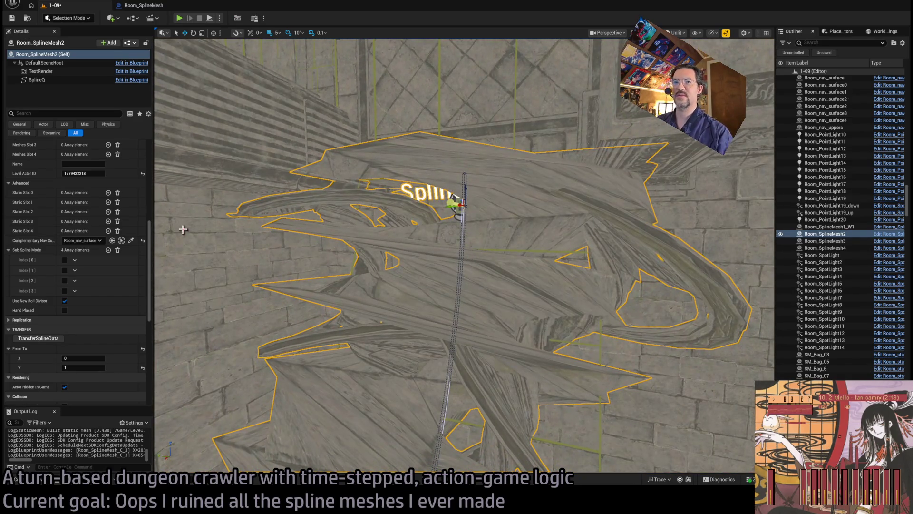
scroll(80, 257, up, 8)
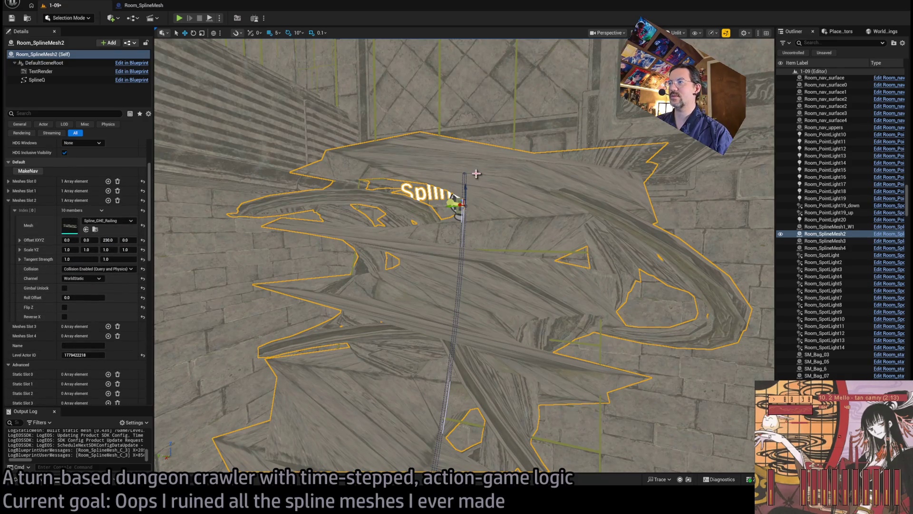
click(464, 204)
Step: Inspect spline points 0 and 1, trying a 0 Y rotation on point 1 and undoing it
key(f)
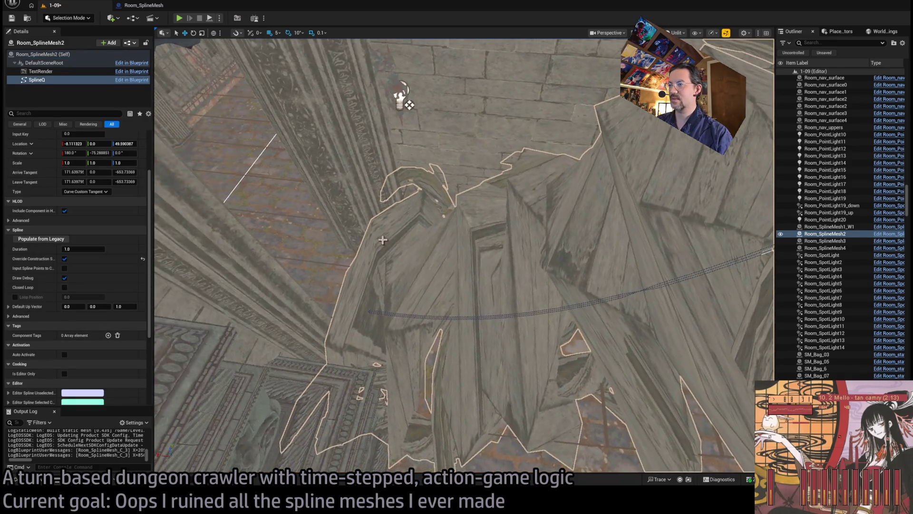
click(402, 97)
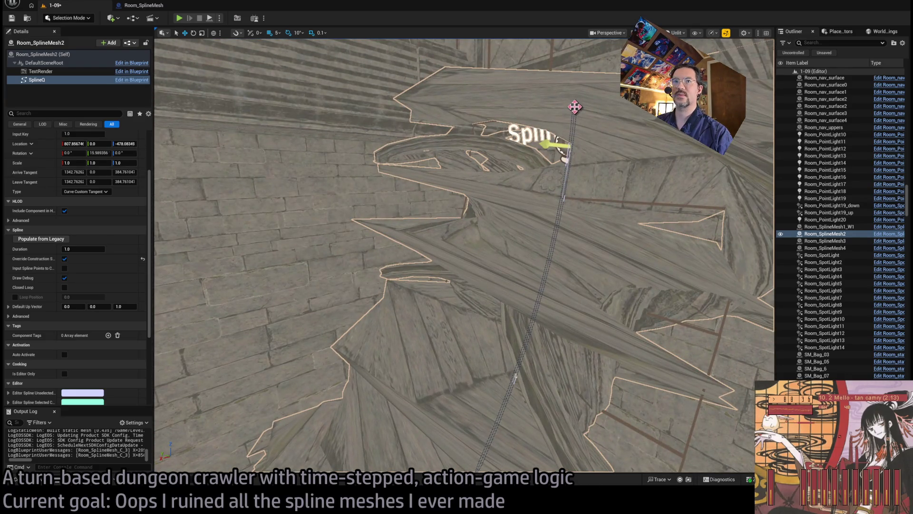
click(574, 108)
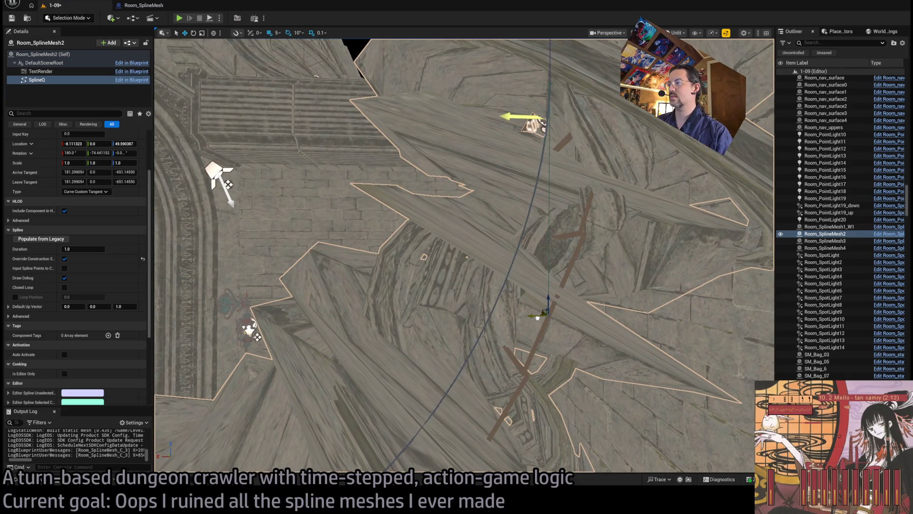
scroll(443, 233, up, 3)
key(f)
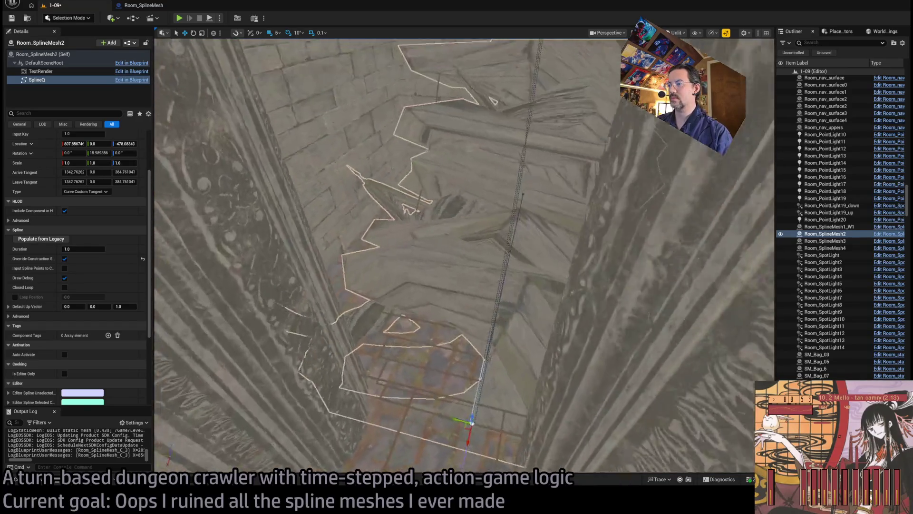
click(99, 153)
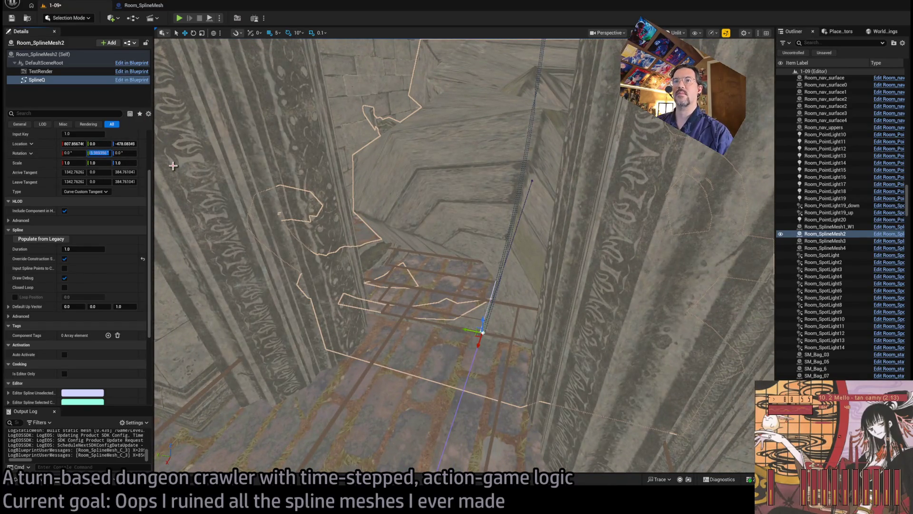
text(0)
key(Return)
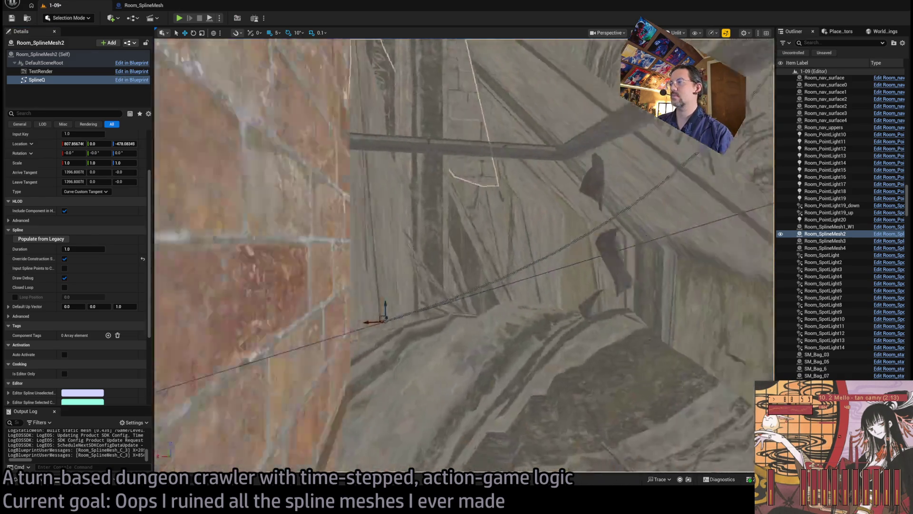
key(ctrl+z)
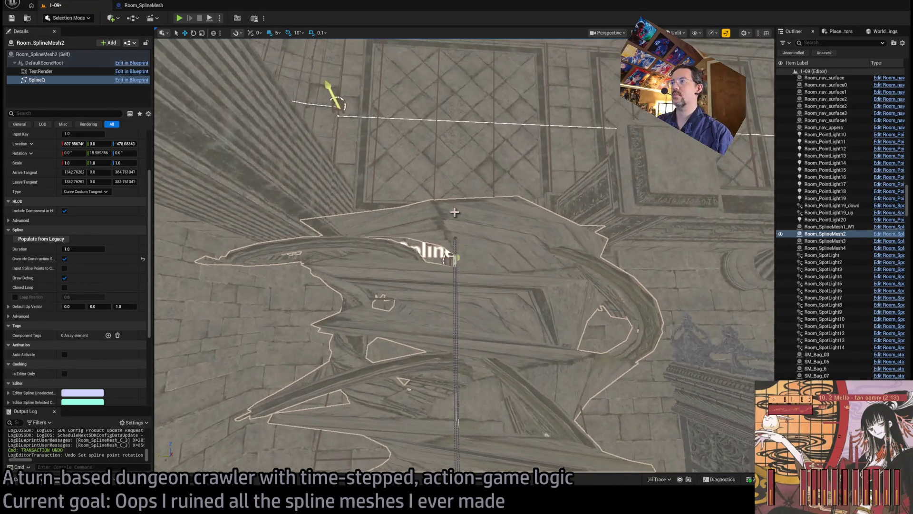
Step: Set spline point 0's X rotation to 0 and save level 1-09
click(454, 239)
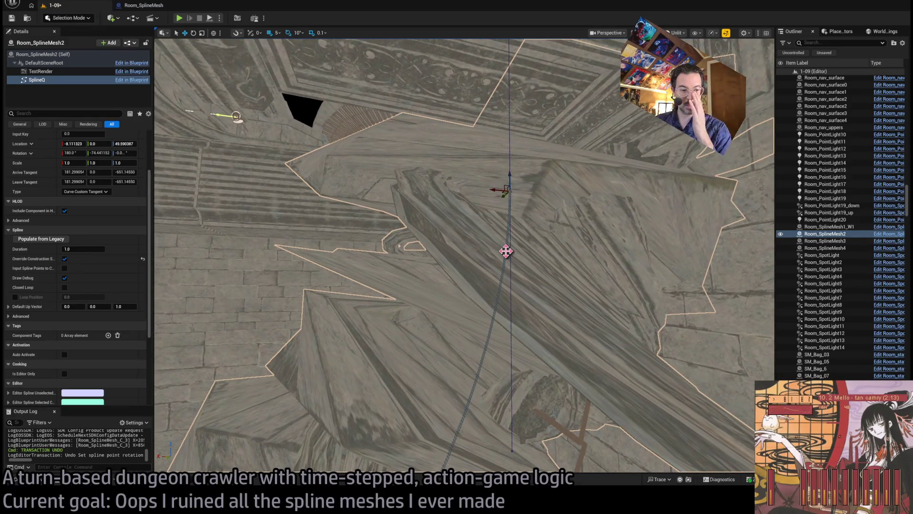
click(74, 153)
text(0)
key(Return)
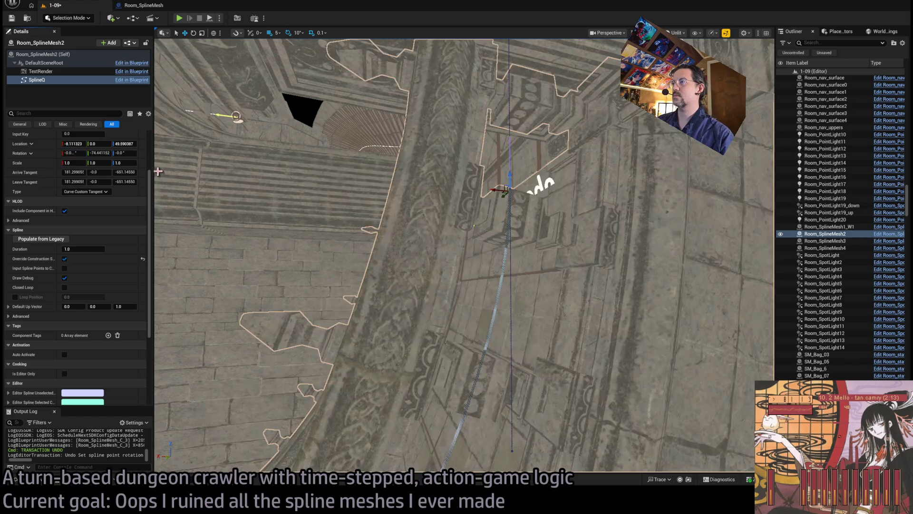
key(f)
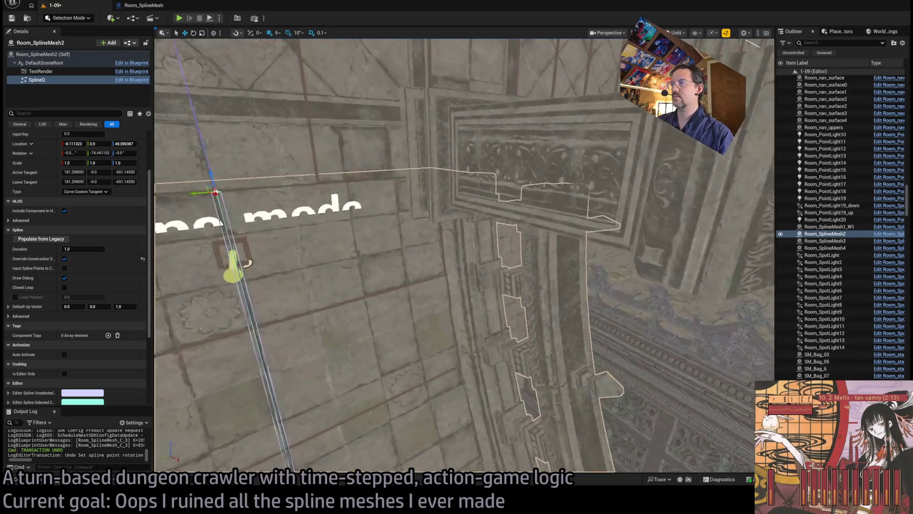
key(ctrl+s)
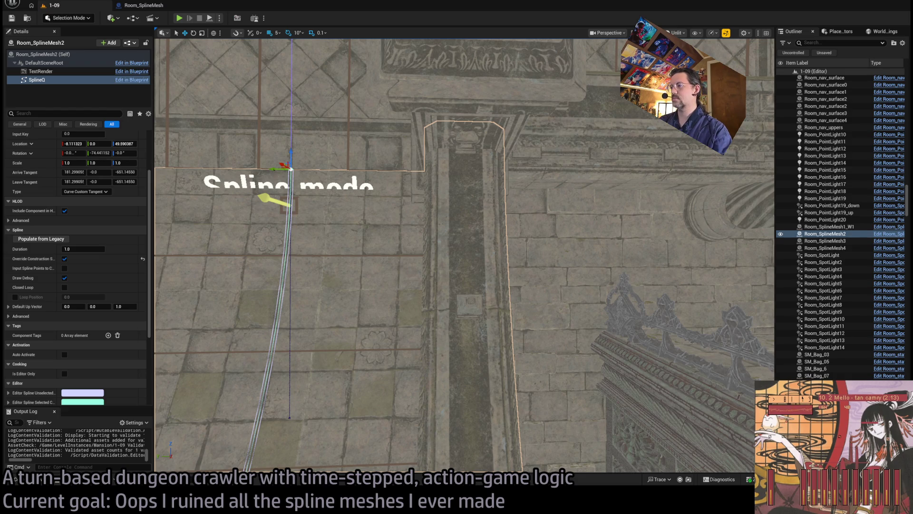
mouse_move(464, 257)
mouse_down()
mouse_move(480, 245)
mouse_move(537, 349)
mouse_move(455, 264)
mouse_up()
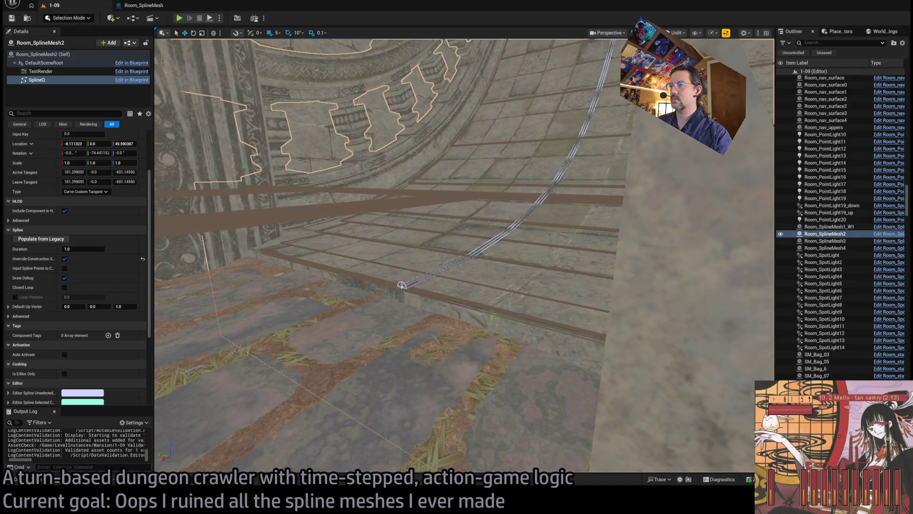
Step: Nudge a Room_SplineMesh2 end point into place, checking the move with undo and redo
click(402, 285)
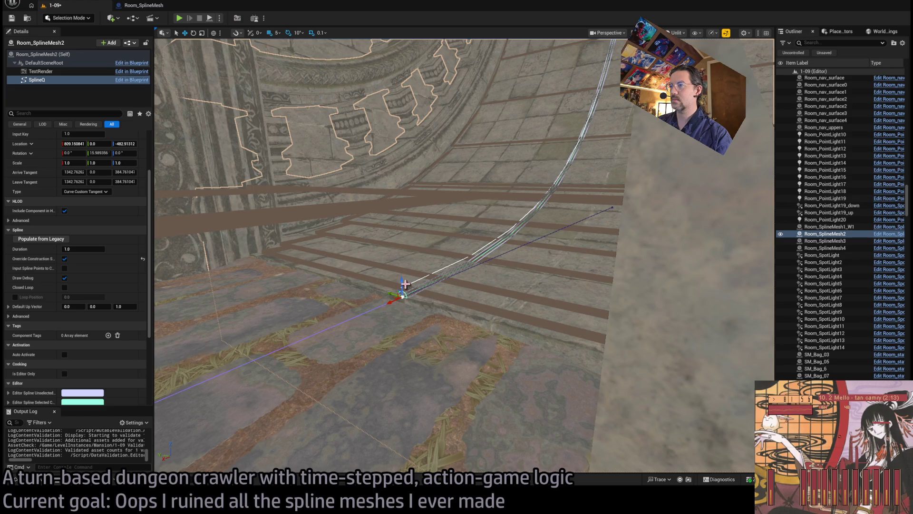
mouse_move(402, 284)
mouse_down()
mouse_move(381, 324)
mouse_move(462, 324)
mouse_up()
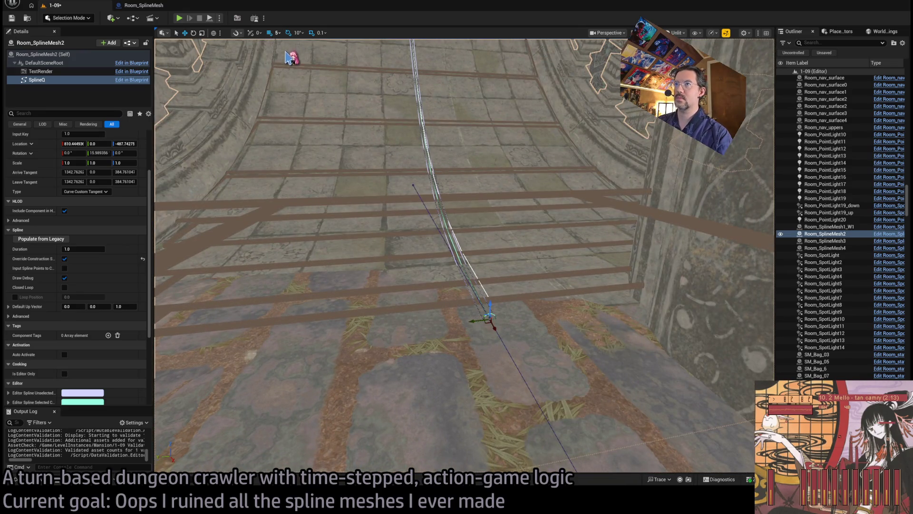
drag(490, 315, 492, 306)
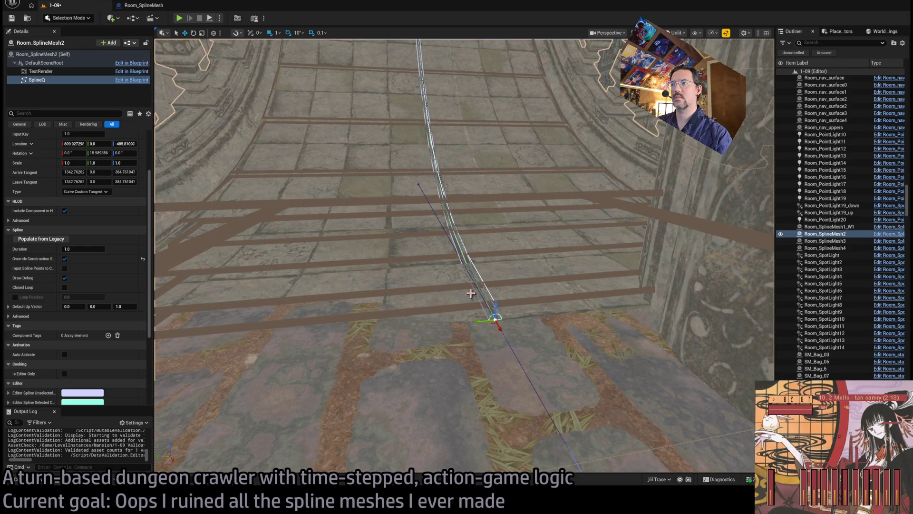
drag(496, 303, 496, 301)
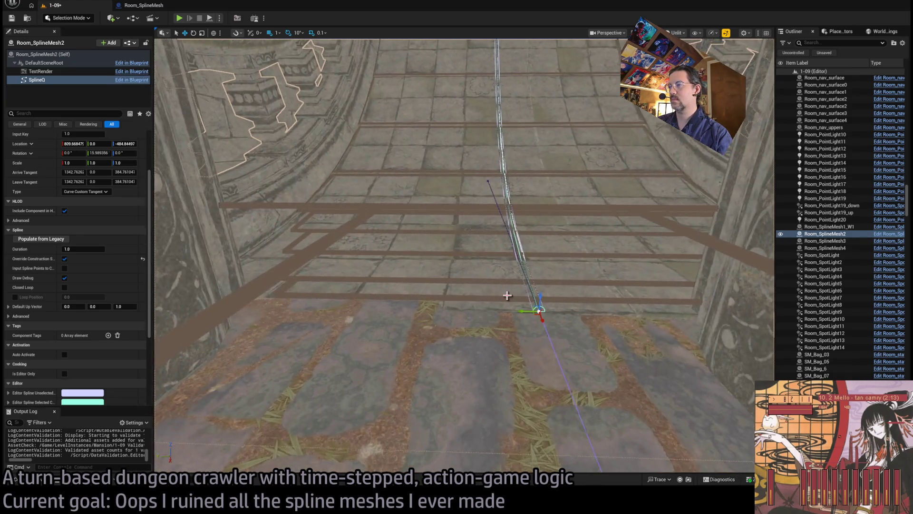
key(ctrl+z)
key(ctrl+y)
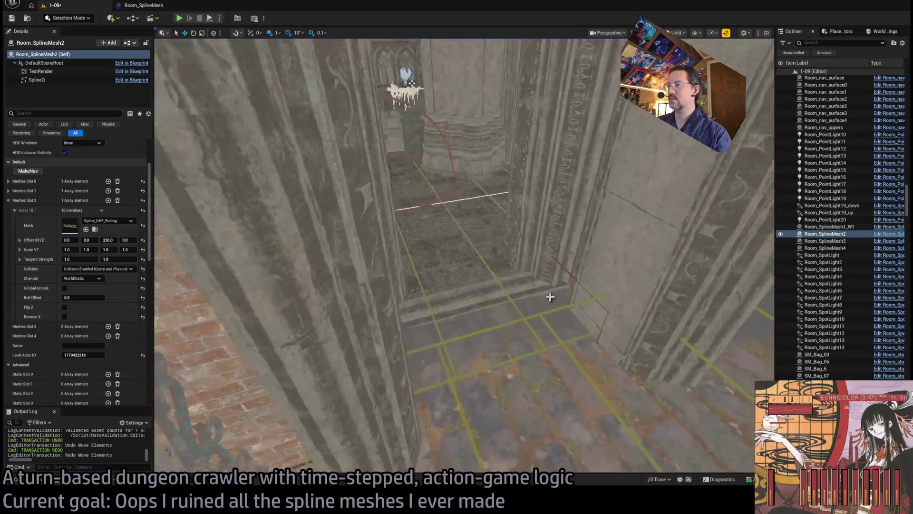
Step: Alt-drag SM_BaseBlock_02 into an SM_BaseBlock_3 copy and slide it left along the floor
click(529, 308)
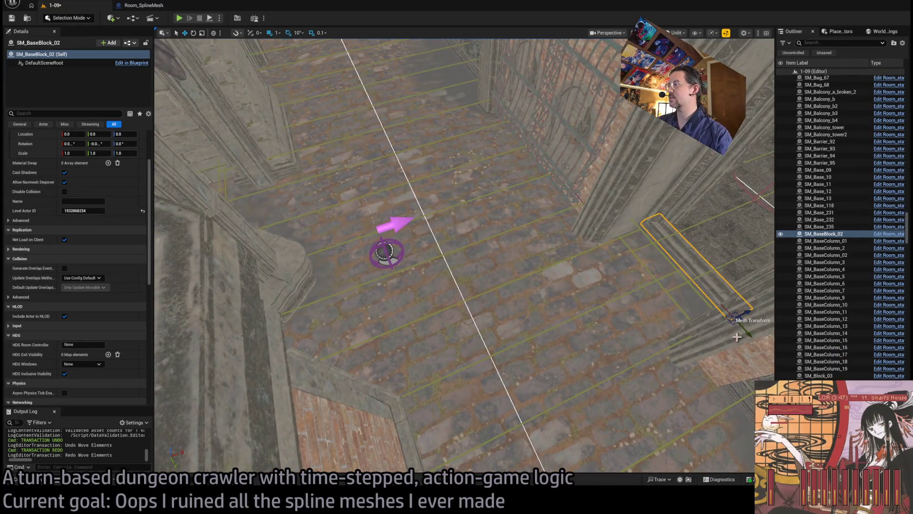
alt+drag(744, 321, 705, 300)
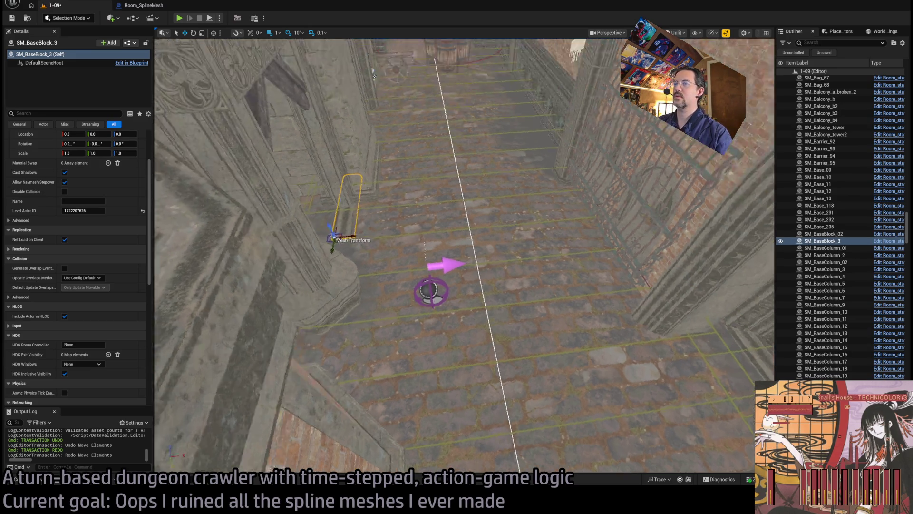
scroll(419, 192, down, 1)
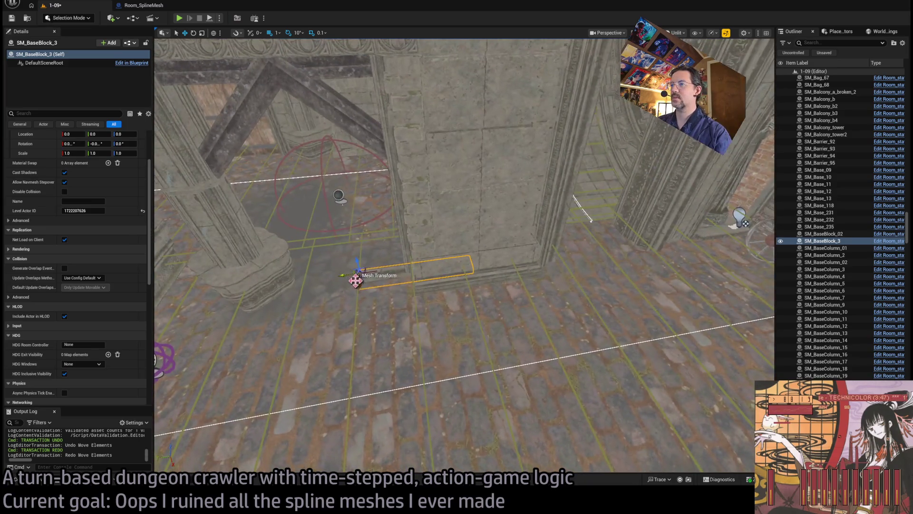
drag(556, 231, 538, 285)
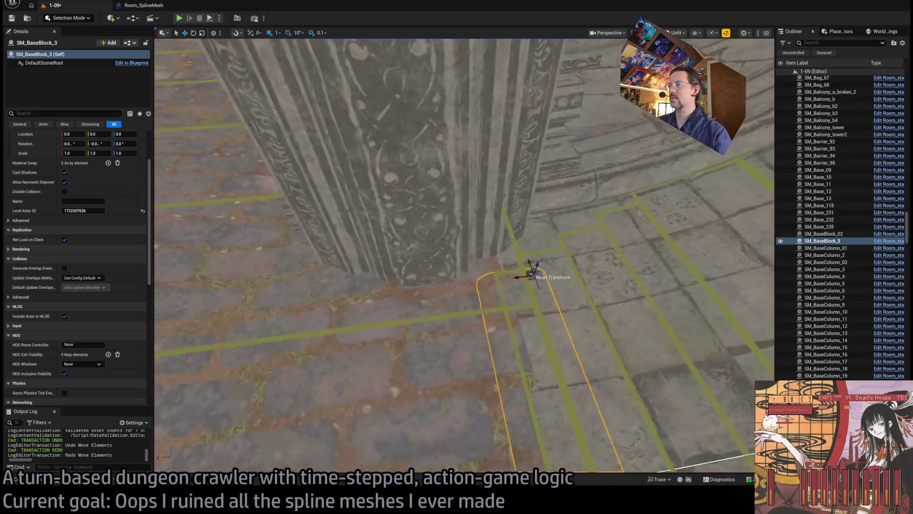
scroll(530, 265, down, 1)
mouse_move(533, 250)
mouse_down()
mouse_move(528, 272)
mouse_move(500, 217)
mouse_up()
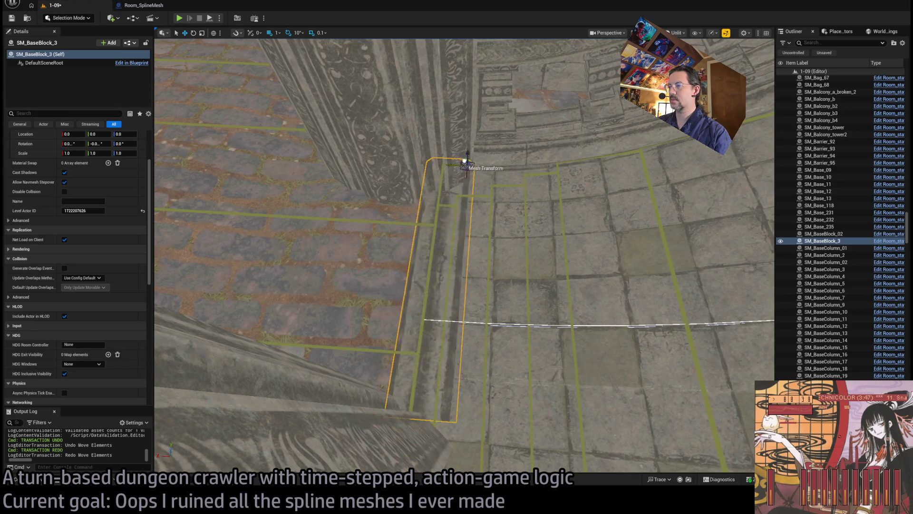
mouse_move(493, 170)
mouse_down()
mouse_move(406, 171)
mouse_move(458, 170)
mouse_up()
mouse_move(541, 232)
mouse_down()
mouse_move(528, 228)
mouse_move(541, 233)
mouse_move(527, 210)
mouse_up()
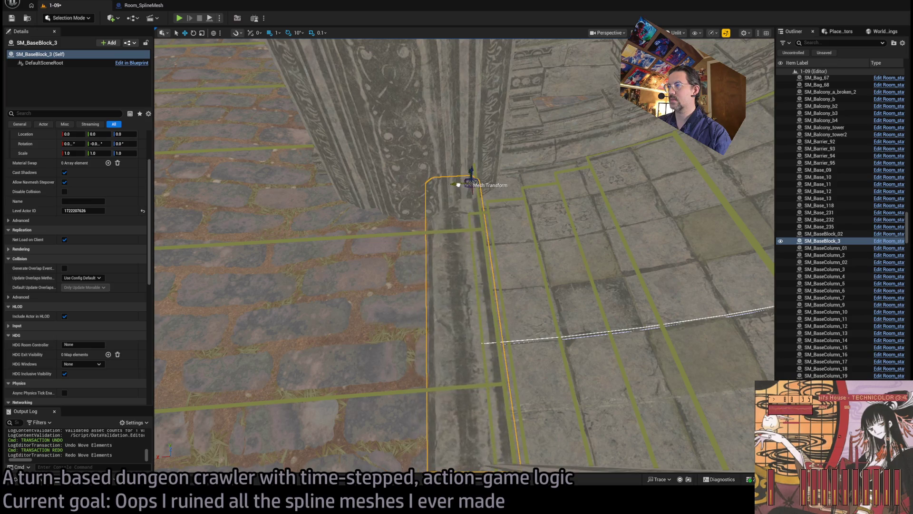
mouse_move(528, 264)
mouse_down()
mouse_move(521, 259)
mouse_move(528, 262)
mouse_up()
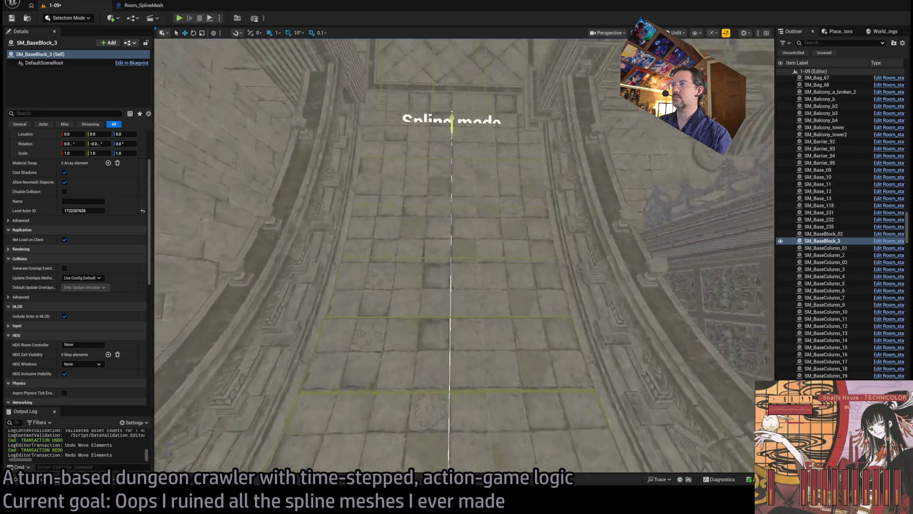
click(590, 272)
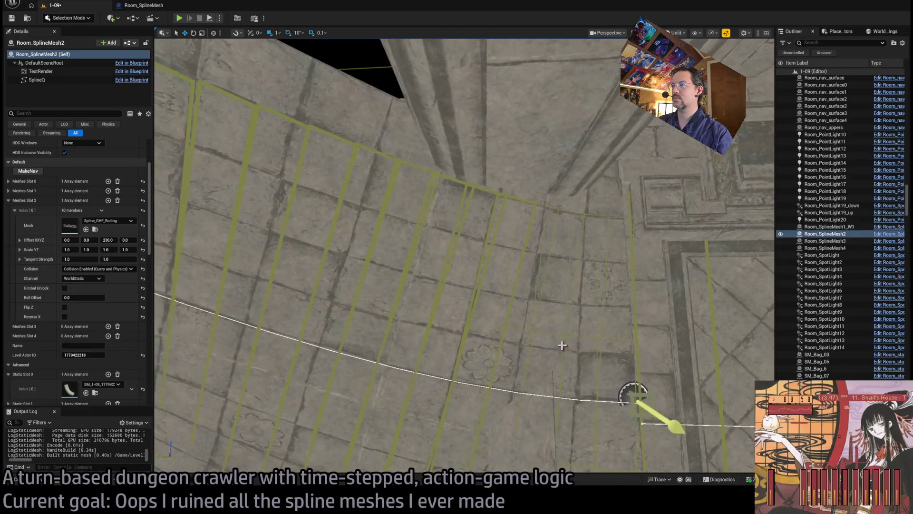
Step: On Room_SplineMesh3, set From To Y to 1 and transfer the spline data to the railing
click(614, 345)
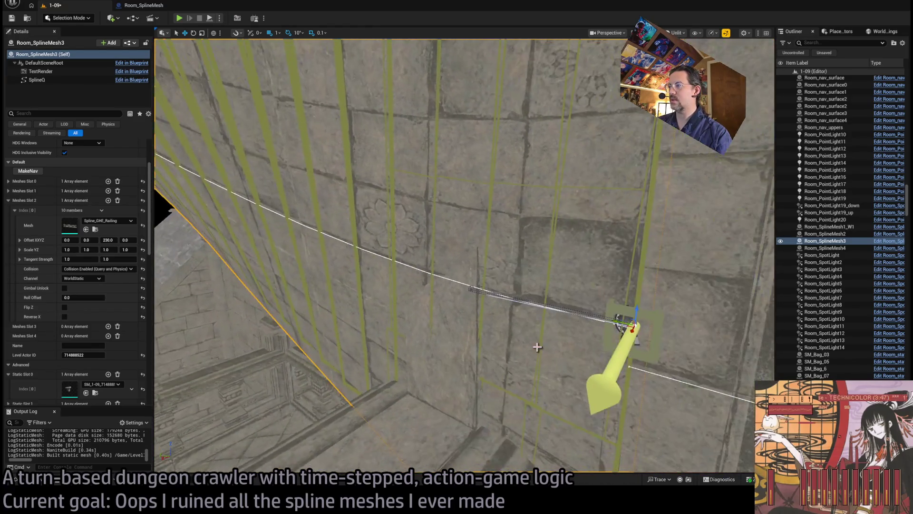
click(471, 289)
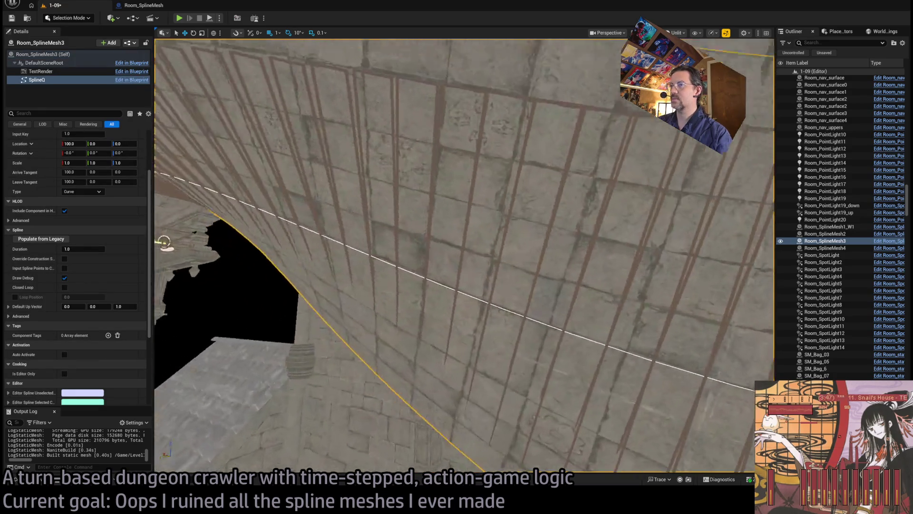
scroll(678, 351, down, 10)
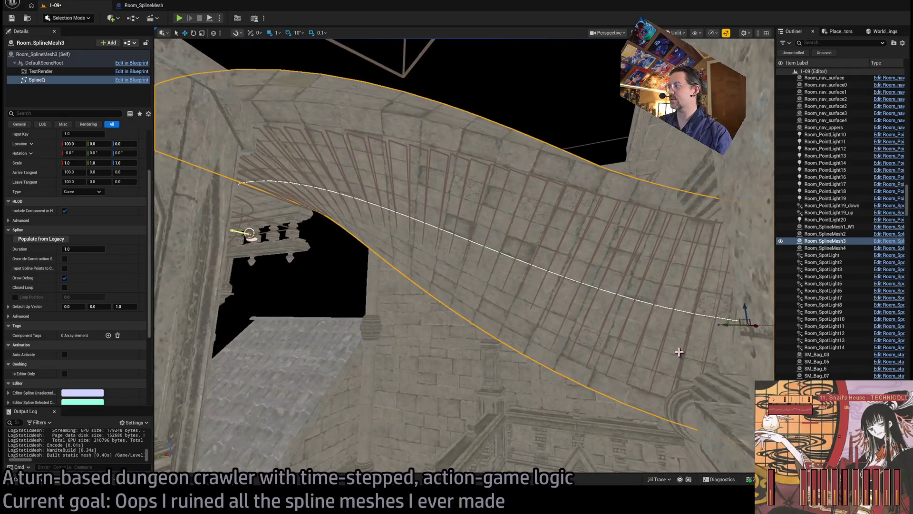
drag(678, 351, 596, 264)
click(596, 263)
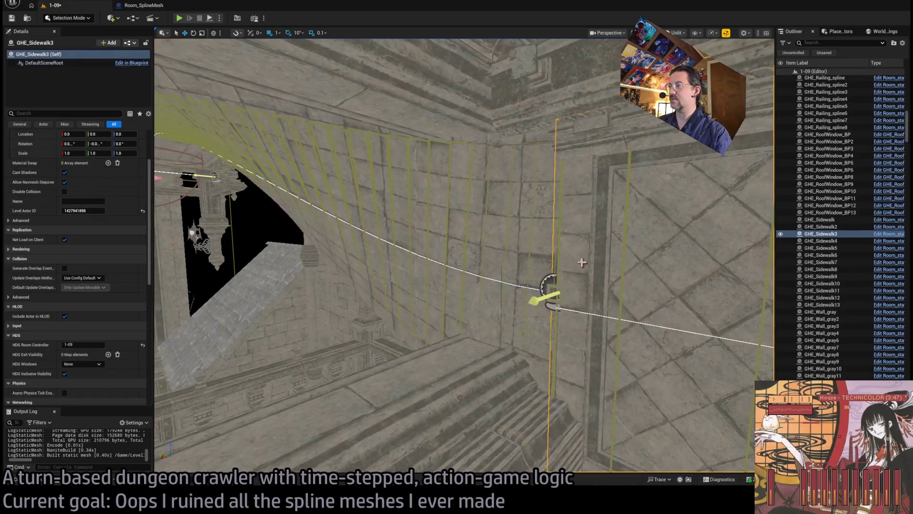
click(546, 264)
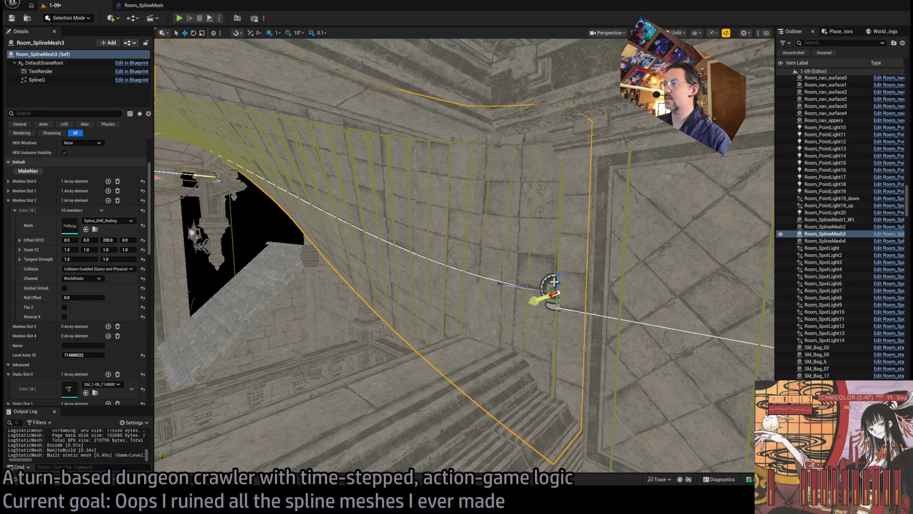
scroll(90, 314, down, 15)
scroll(90, 314, up, 5)
click(84, 235)
text(1)
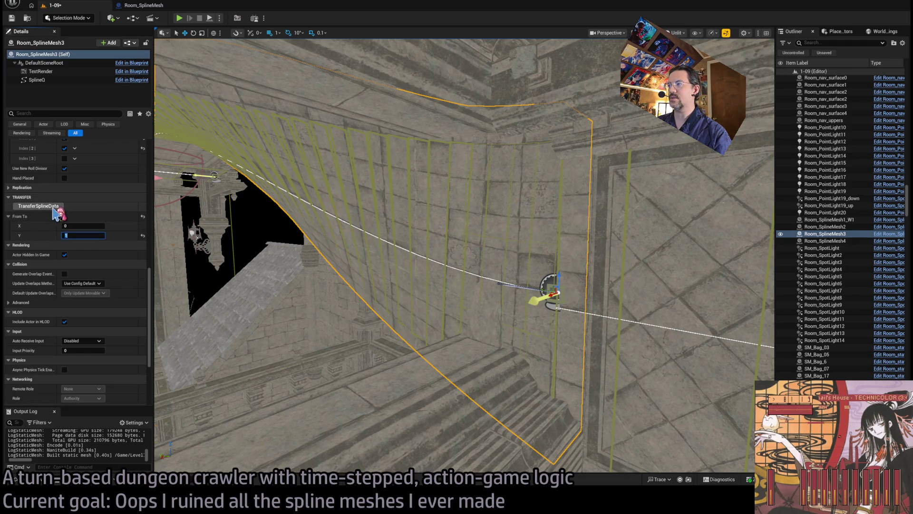
click(57, 206)
Step: Inspect the railing spline's end in the viewport and run the spline data transfer again
drag(366, 280, 490, 291)
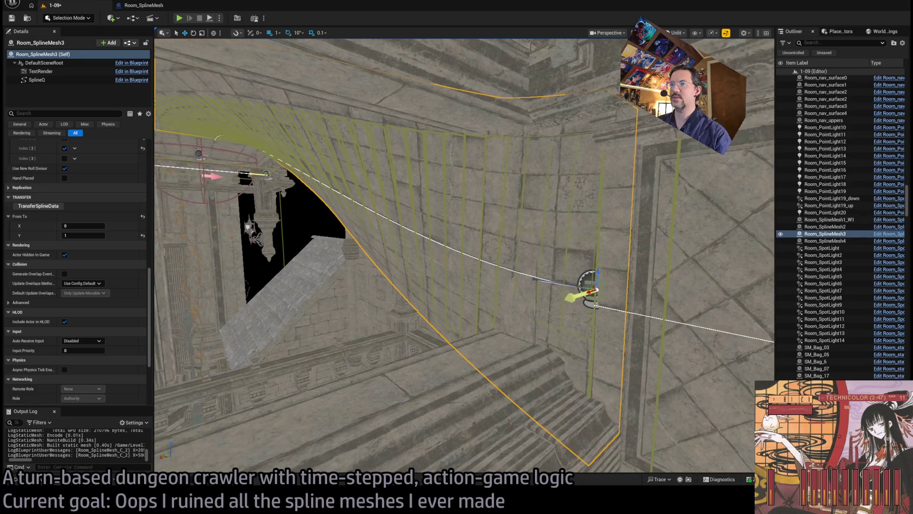
scroll(90, 252, up, 6)
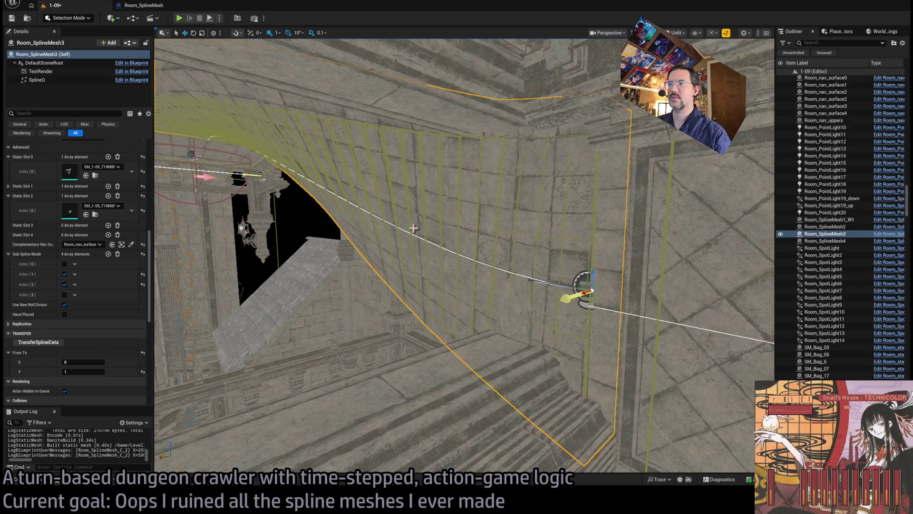
click(479, 220)
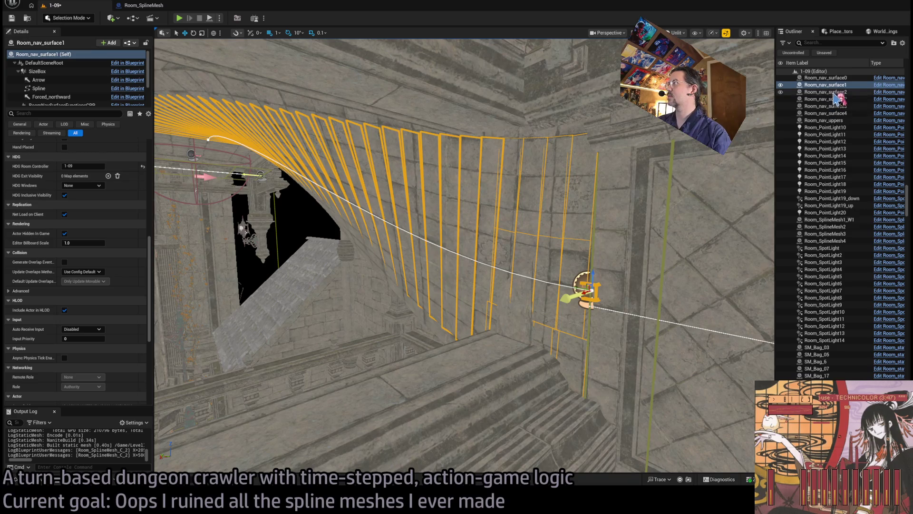
scroll(579, 288, up, 5)
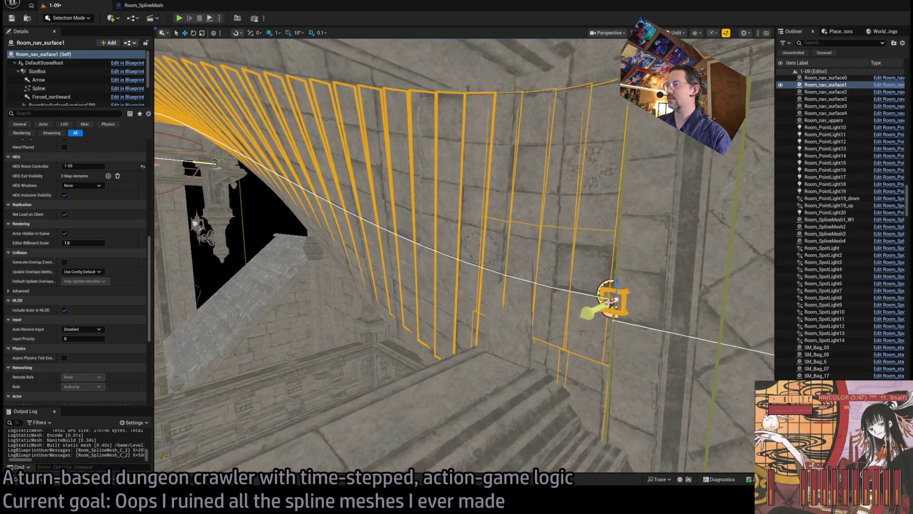
click(585, 280)
click(523, 288)
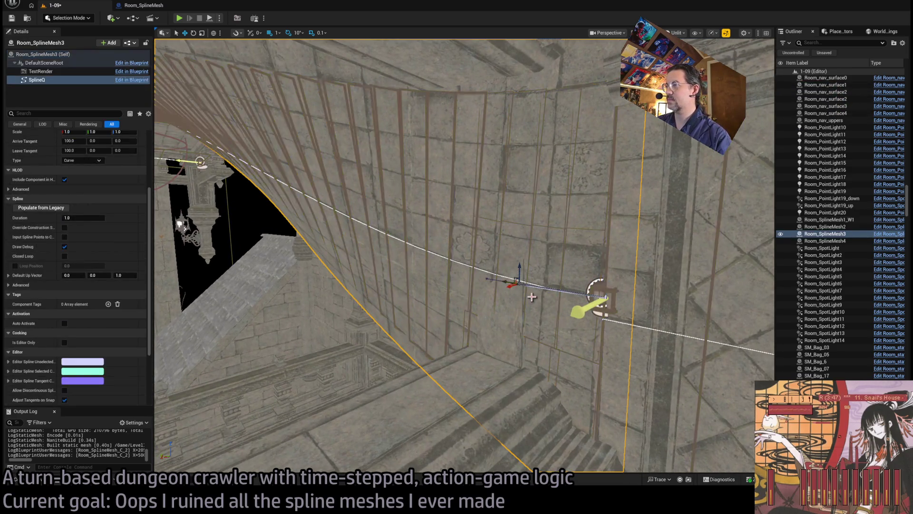
click(661, 267)
click(473, 302)
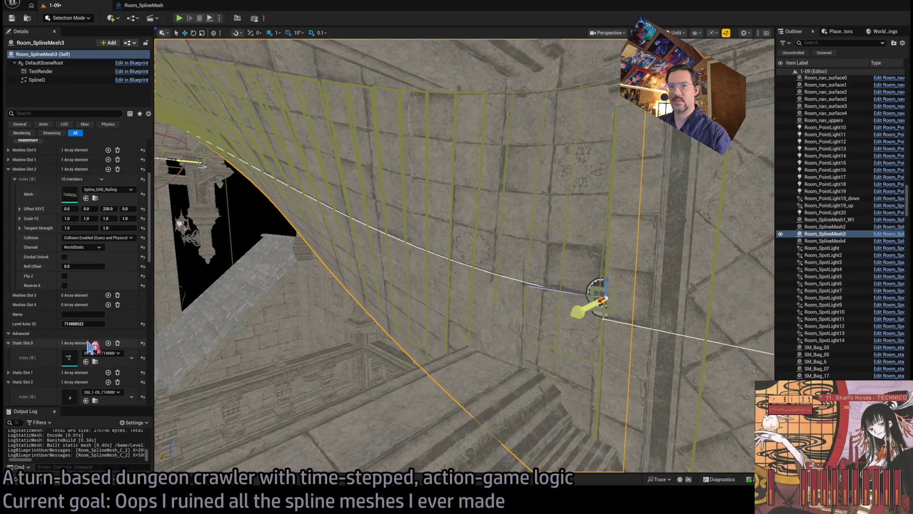
scroll(72, 307, down, 3)
scroll(333, 286, up, 5)
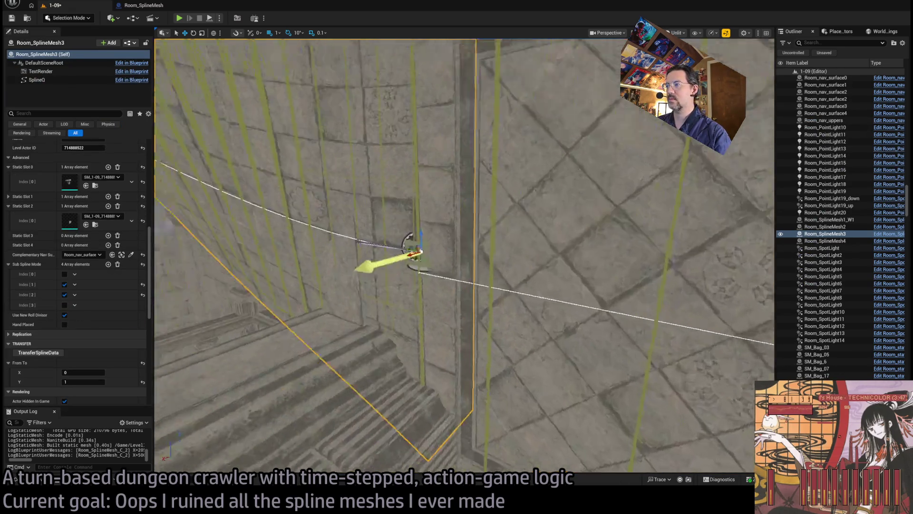
drag(387, 315, 368, 282)
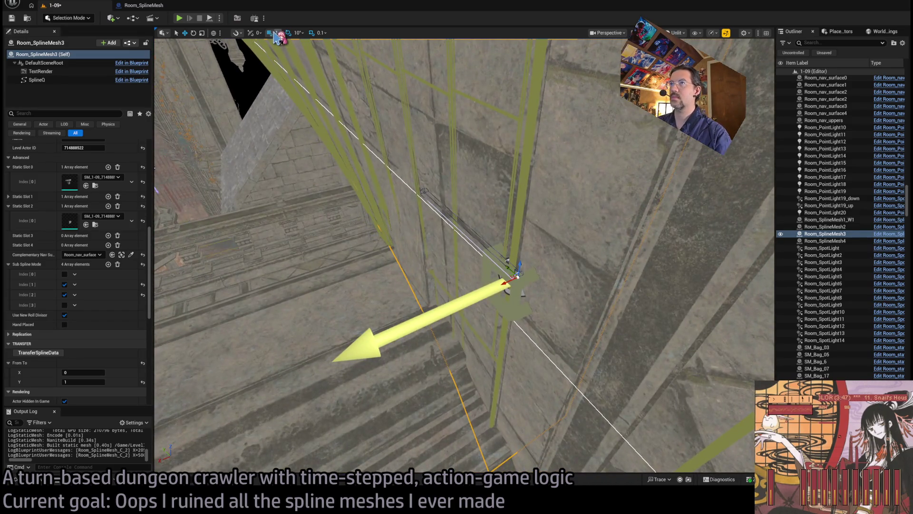
scroll(77, 309, down, 6)
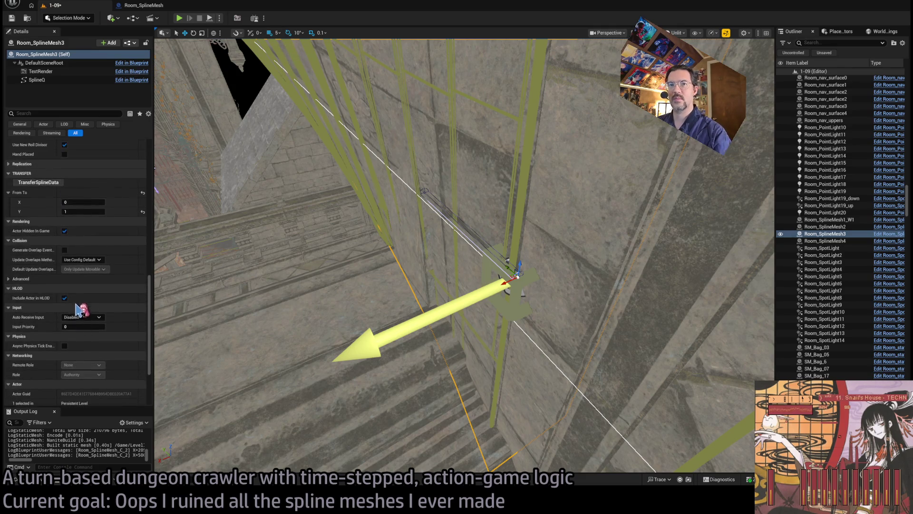
click(56, 183)
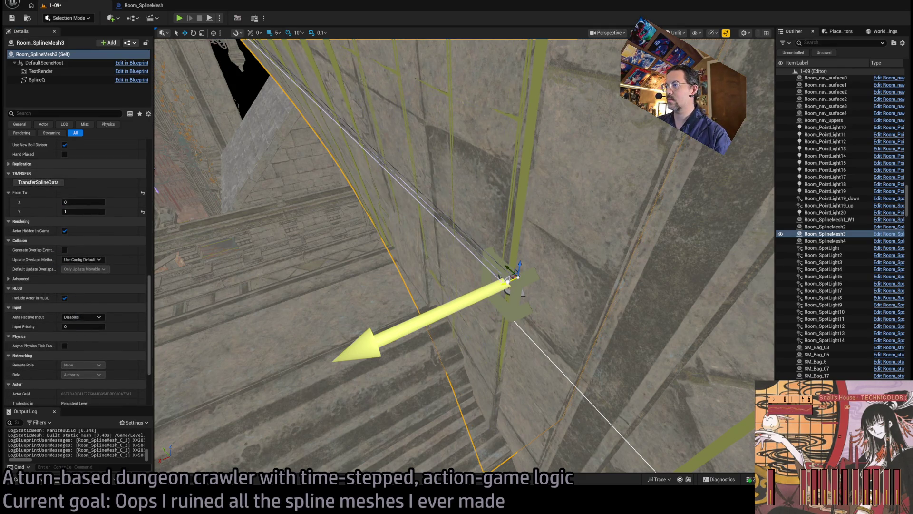
click(509, 288)
drag(516, 276, 507, 333)
Step: Frame the railing spline and select the Room_SplineMesh3 (Self) entry to show its Meshes Slot properties
drag(396, 352, 452, 309)
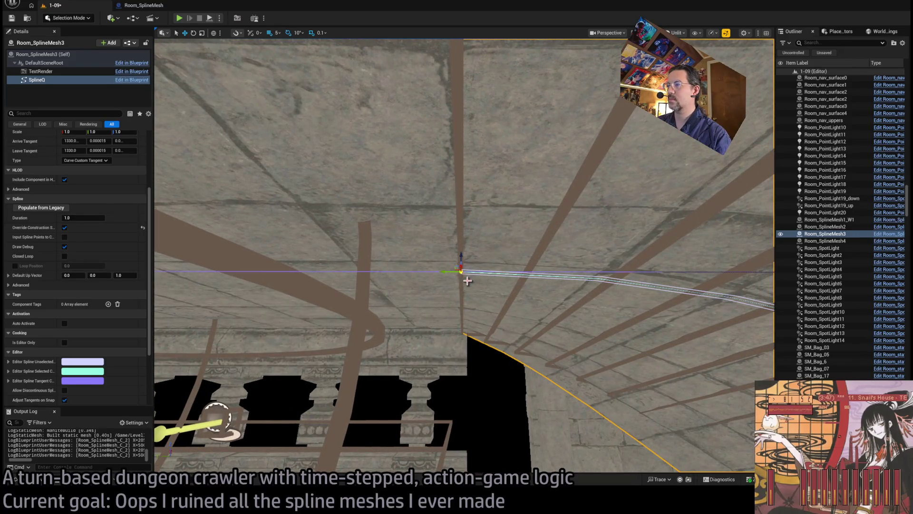
drag(462, 254, 576, 376)
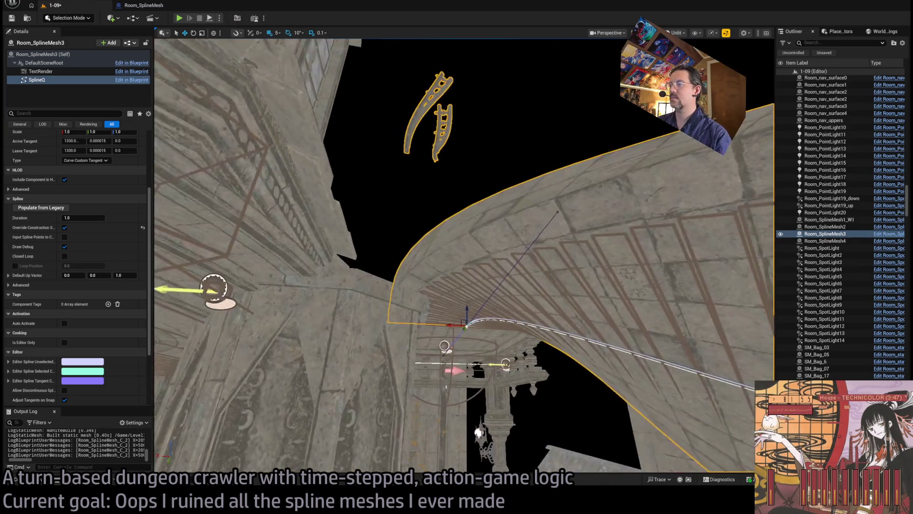
mouse_move(464, 257)
mouse_down()
mouse_move(435, 200)
mouse_move(435, 257)
mouse_up()
key(f)
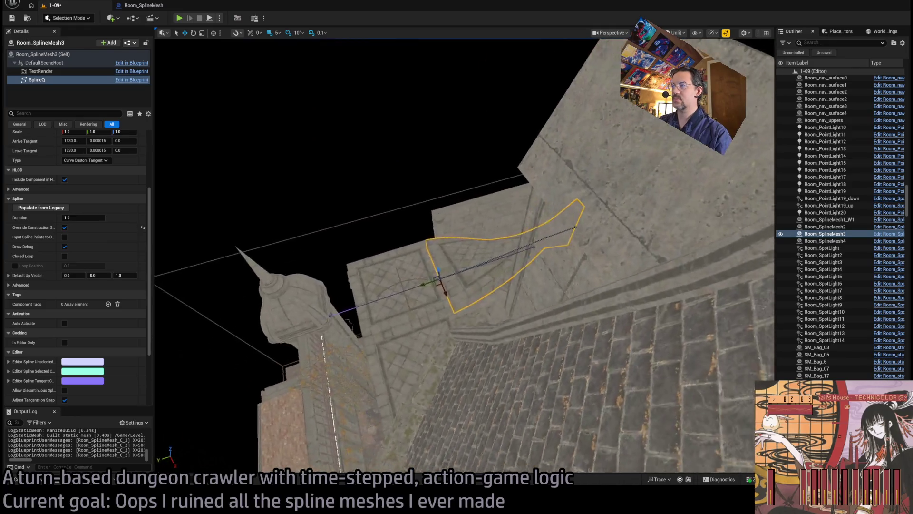
scroll(123, 259, up, 3)
click(43, 54)
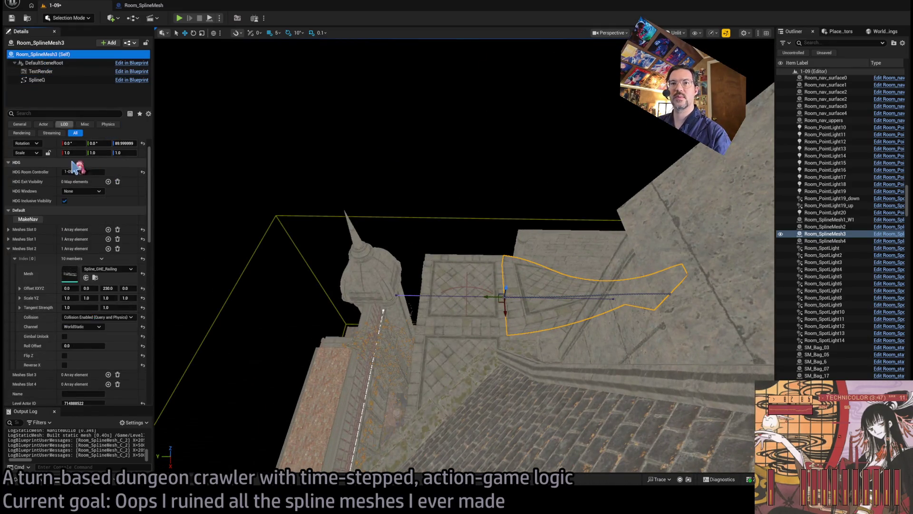
mouse_move(285, 262)
mouse_down()
mouse_move(285, 309)
mouse_move(395, 214)
mouse_up()
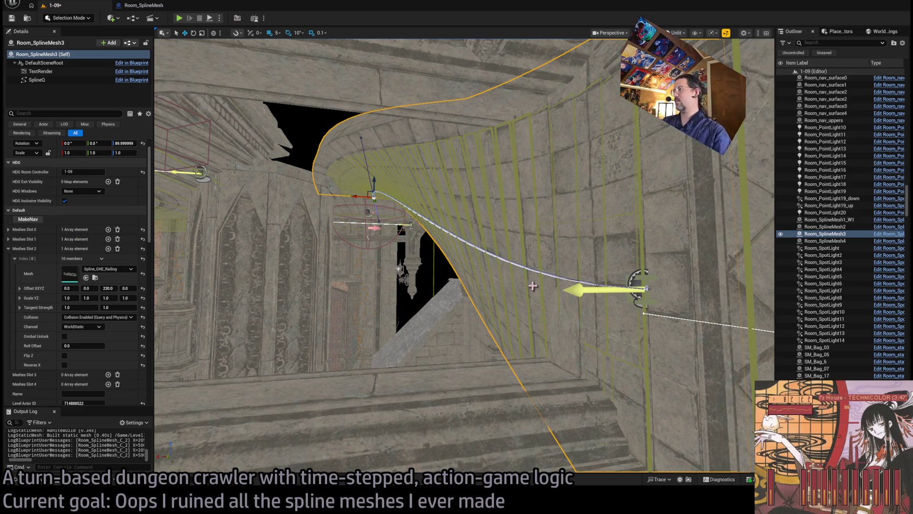
scroll(81, 283, down, 10)
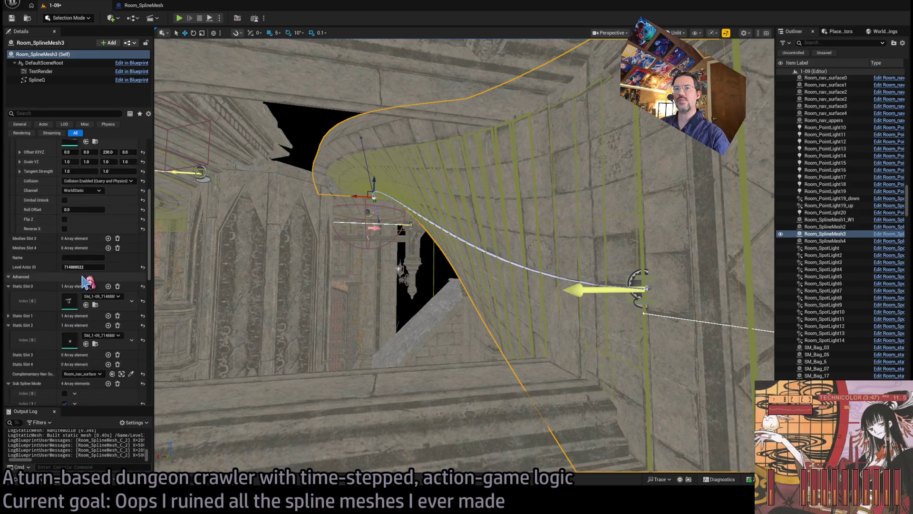
Step: Clear the leftover meshes from Static Slots 2 and 0, then reselect the railing spline point
click(118, 234)
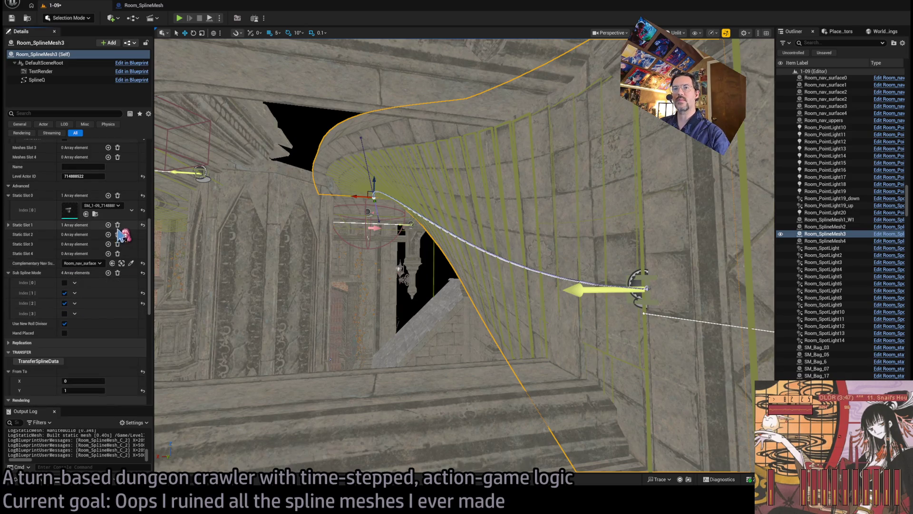
click(117, 195)
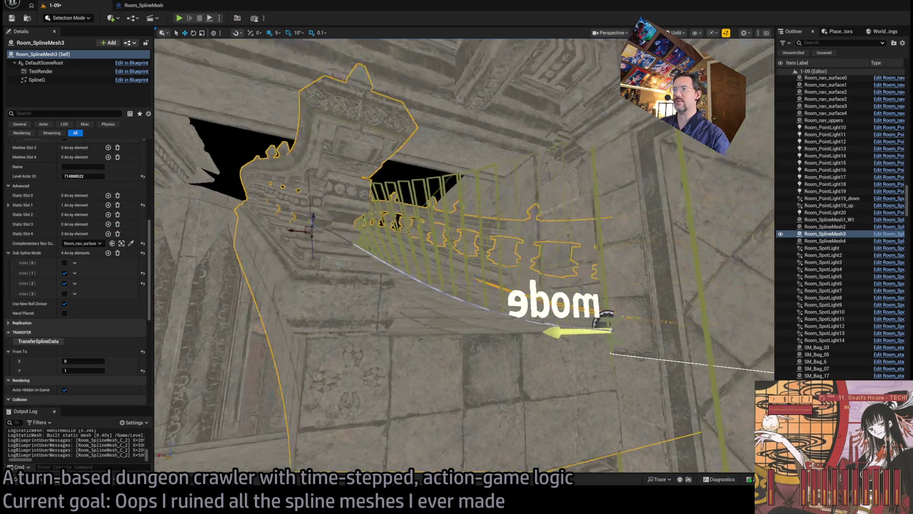
click(366, 252)
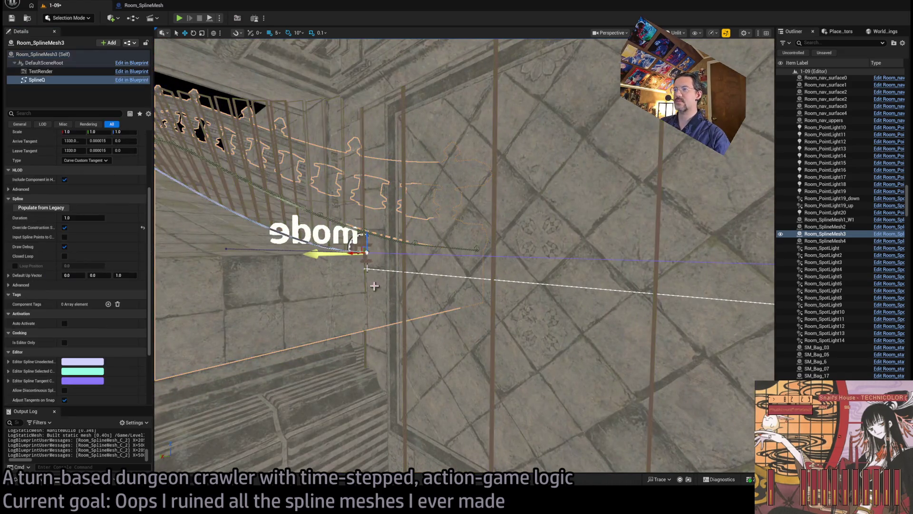
drag(366, 253, 347, 219)
drag(393, 243, 470, 340)
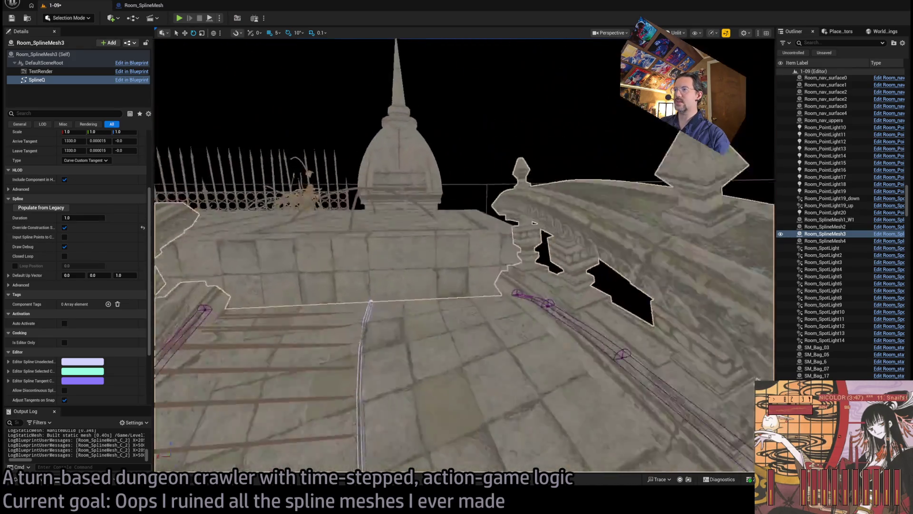
click(478, 389)
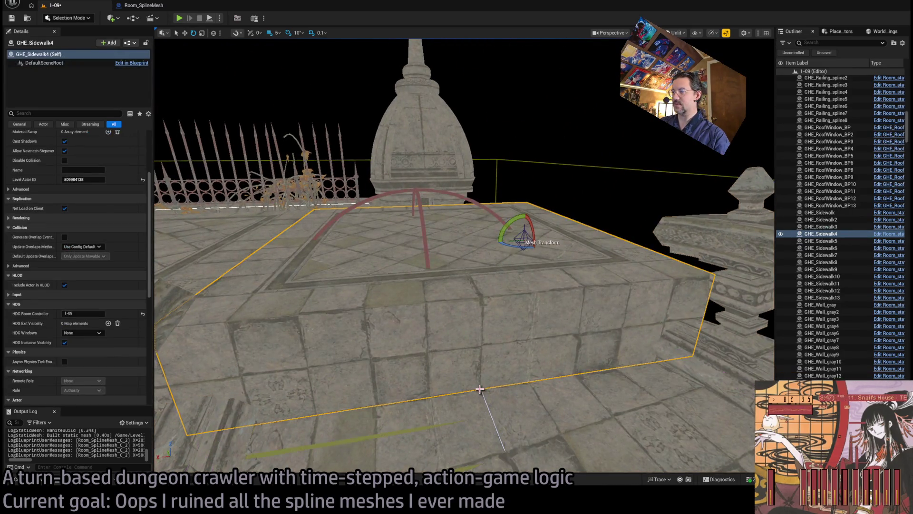
click(480, 389)
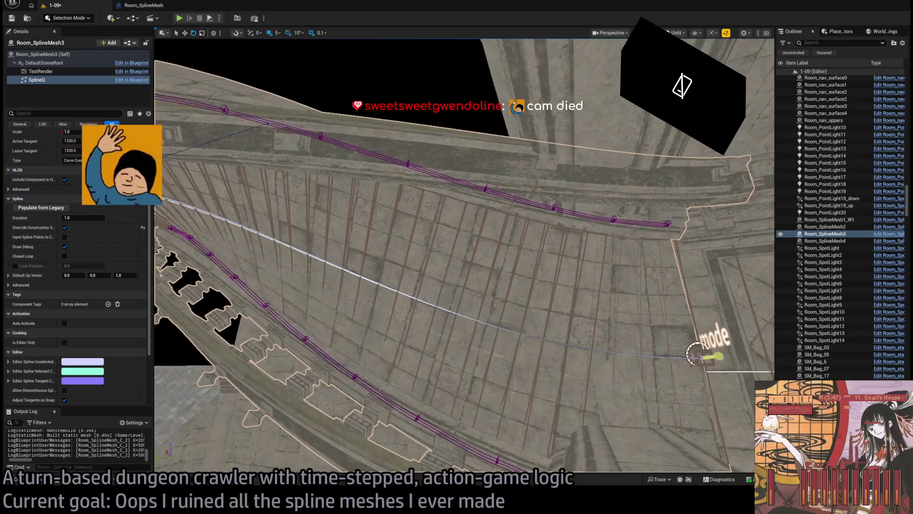
Step: Select Room_SplineMesh3 and expand Meshes Slot 1 > Index [0] to show its offset
drag(465, 256, 428, 266)
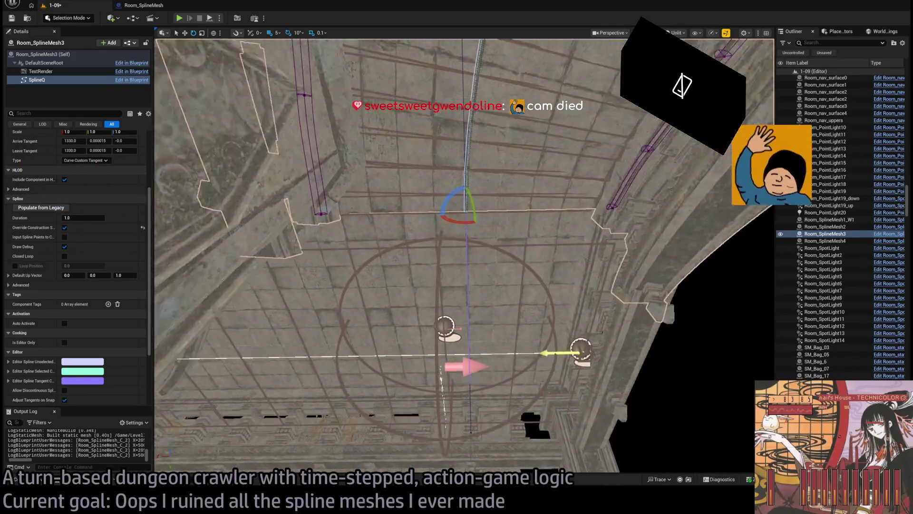
mouse_move(464, 257)
mouse_down()
mouse_move(428, 267)
mouse_move(421, 314)
mouse_move(605, 248)
mouse_up()
click(306, 299)
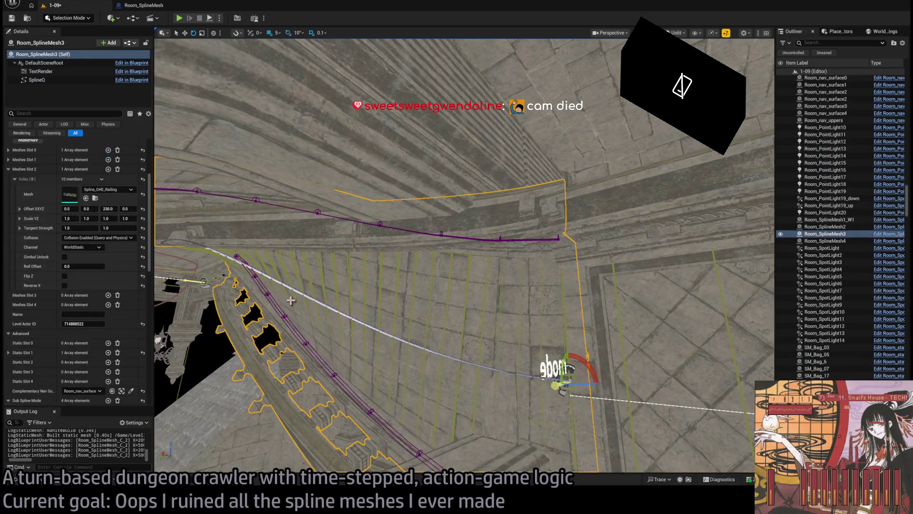
scroll(101, 278, up, 2)
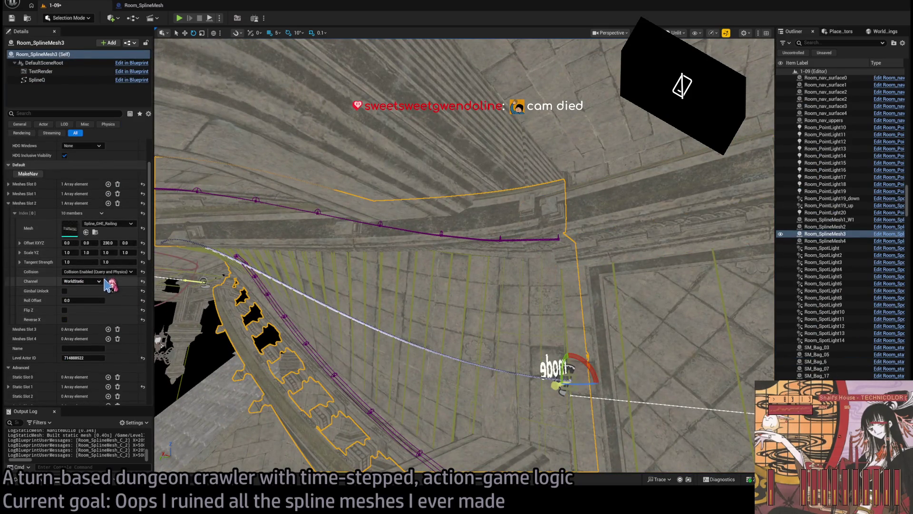
click(8, 193)
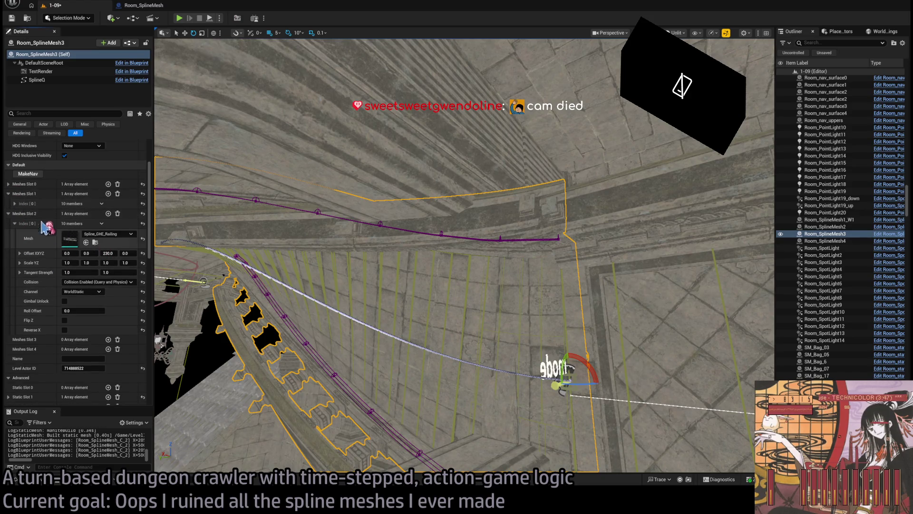
click(15, 203)
Step: Undo a trial change to Slot 1's Offset X, then start adjusting Meshes Slot 2's Offset X
drag(73, 232, 76, 232)
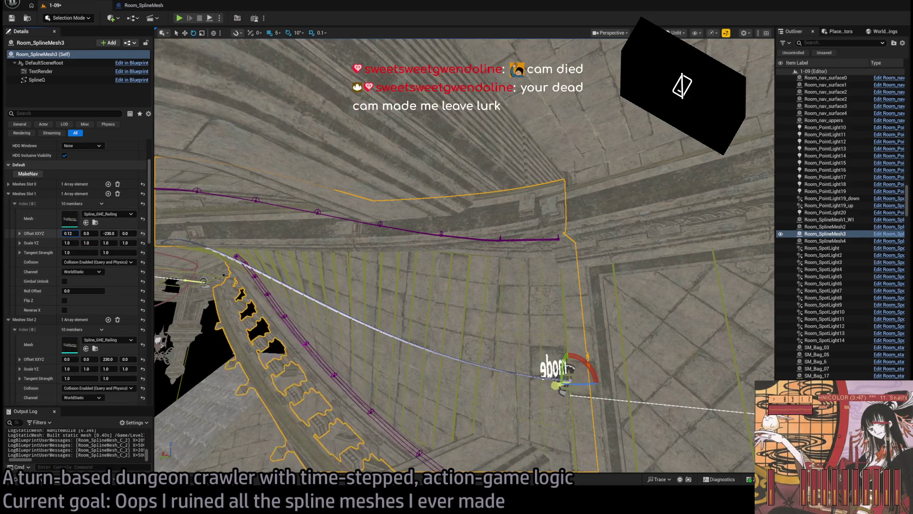
key(ctrl+z)
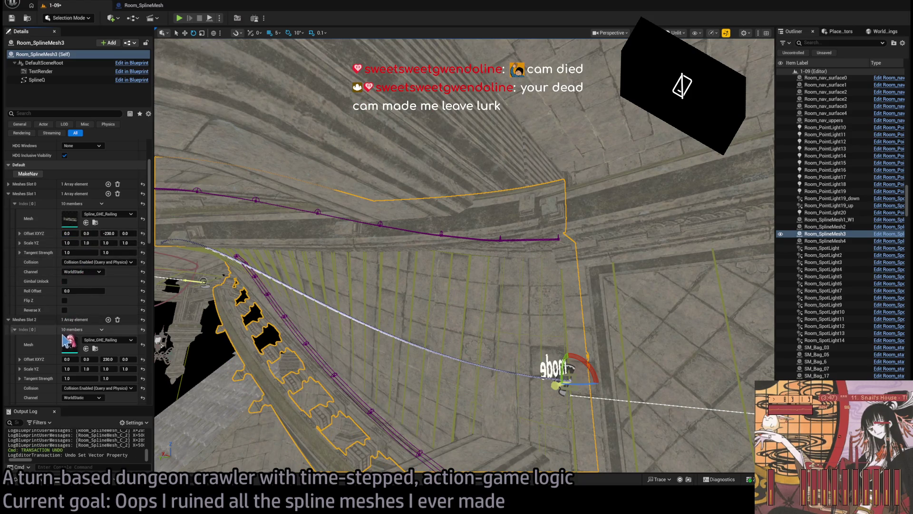
drag(69, 356, 78, 356)
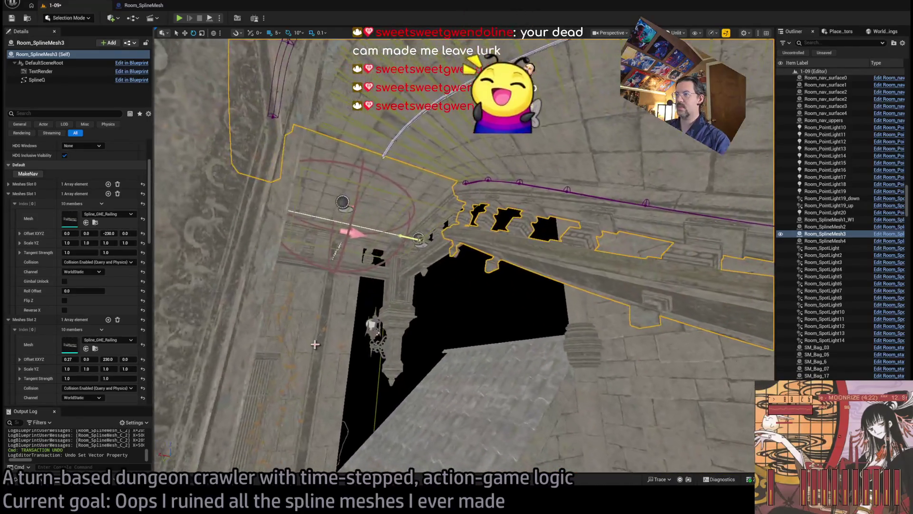
Step: Select the base column SM_BaseColumn_02
click(412, 298)
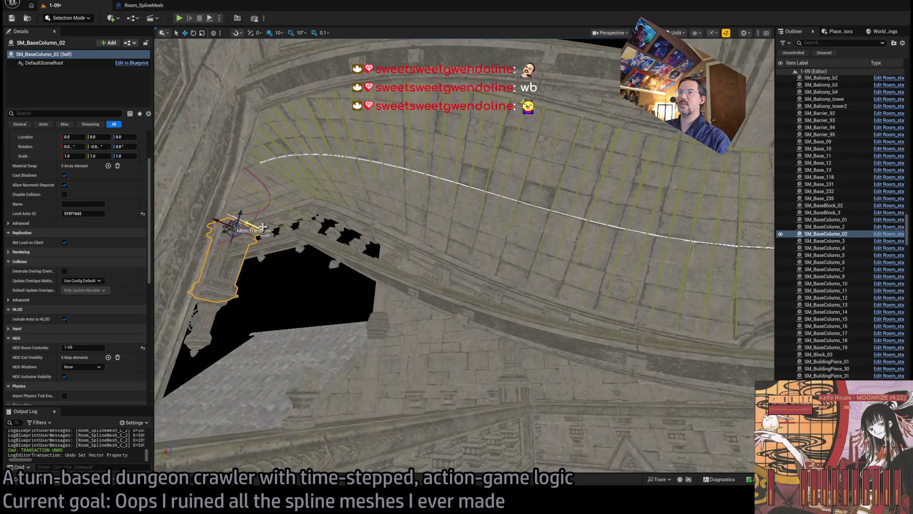
Step: Rotate SM_BaseColumn_8 to 90 degrees and move it sideways into place
click(304, 233)
key(f)
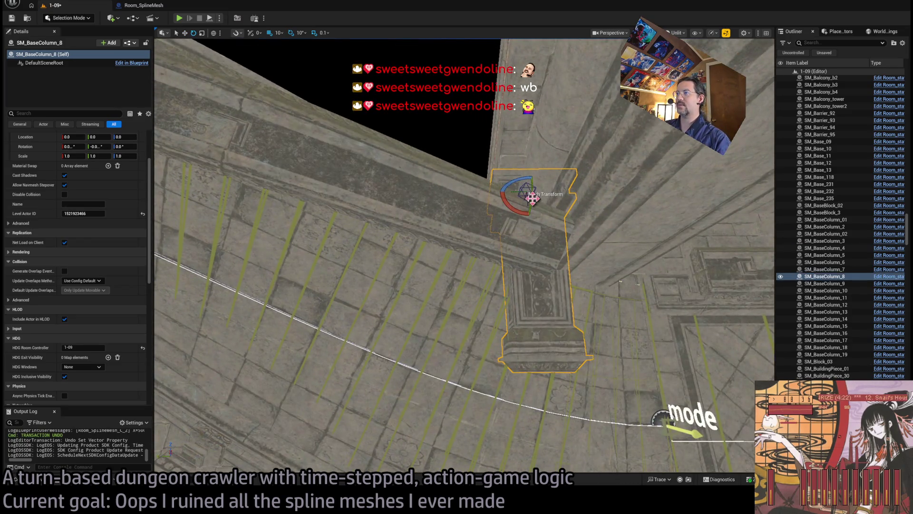
drag(527, 171, 527, 174)
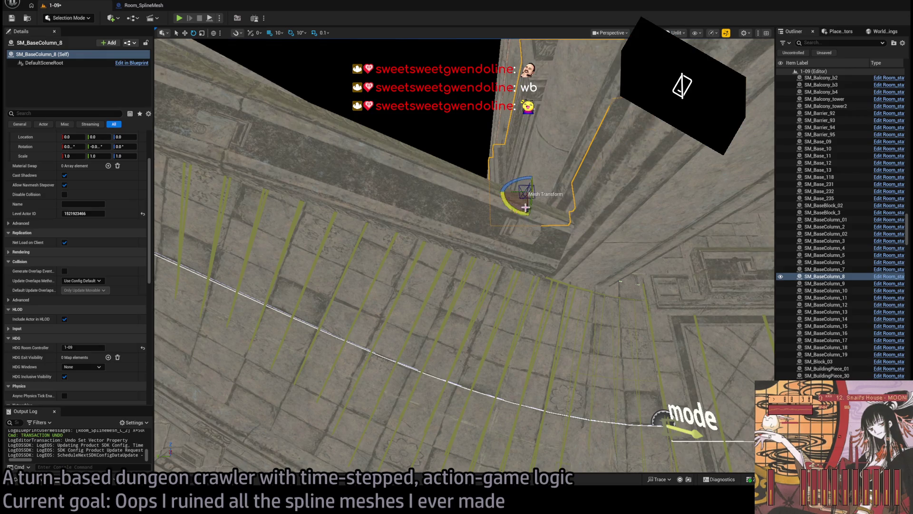
key(f)
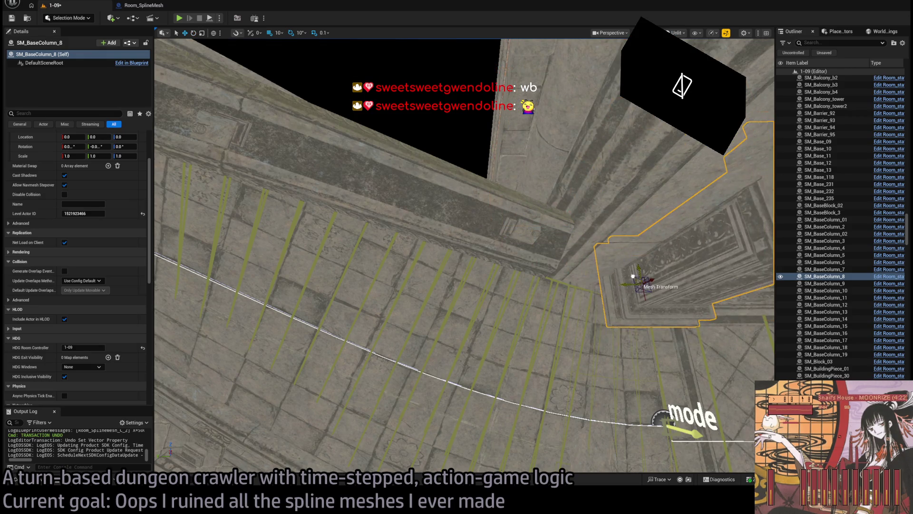
drag(547, 266, 616, 261)
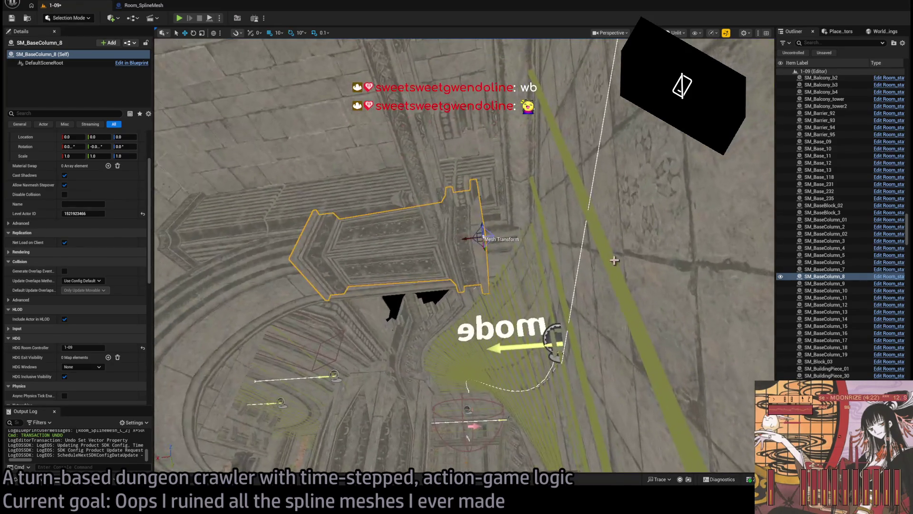
mouse_move(470, 238)
mouse_down()
mouse_move(540, 230)
mouse_move(520, 233)
mouse_move(521, 290)
mouse_move(469, 300)
mouse_move(350, 286)
mouse_move(381, 282)
mouse_up()
Step: Move SM_BaseColumn_20 into position and delete the unwanted Room_static_C actor
mouse_move(376, 317)
mouse_down()
mouse_move(381, 344)
mouse_move(398, 299)
mouse_up()
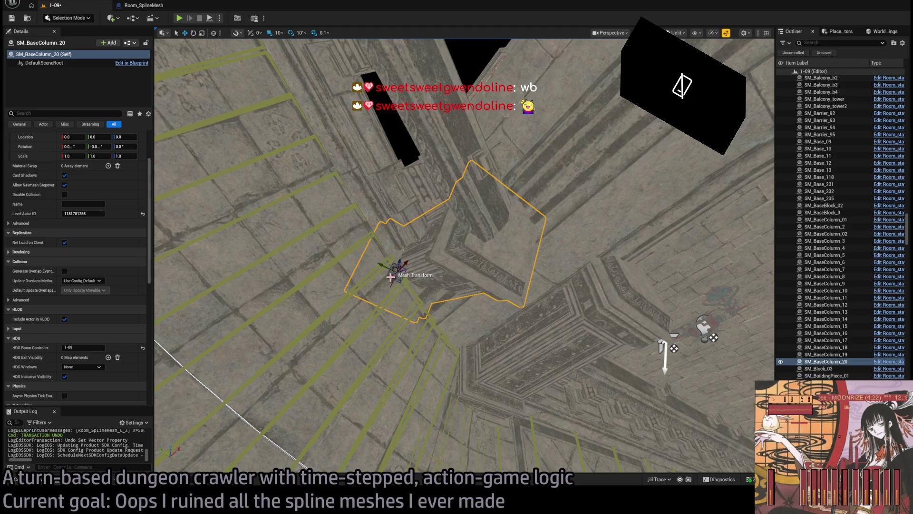
mouse_move(436, 262)
mouse_down()
mouse_move(440, 243)
mouse_move(431, 230)
mouse_move(481, 276)
mouse_move(437, 272)
mouse_up()
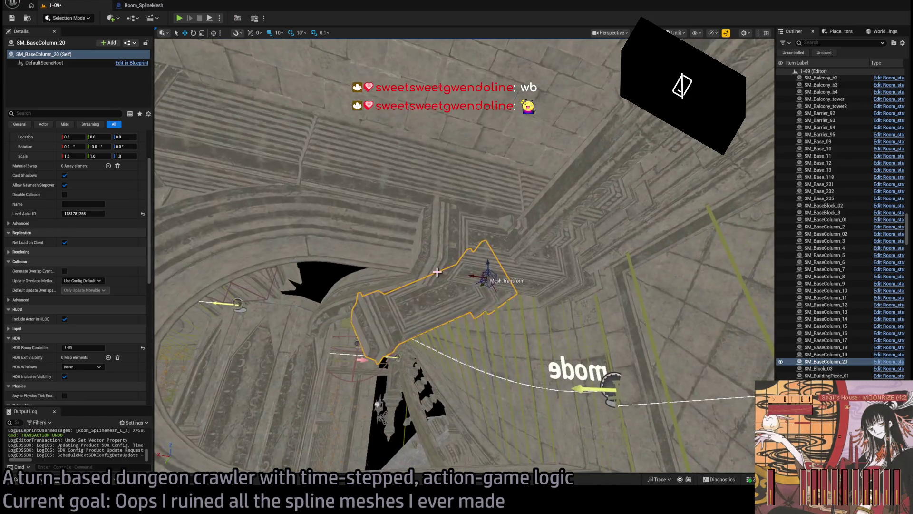
key(Delete)
click(532, 290)
scroll(537, 305, up, 5)
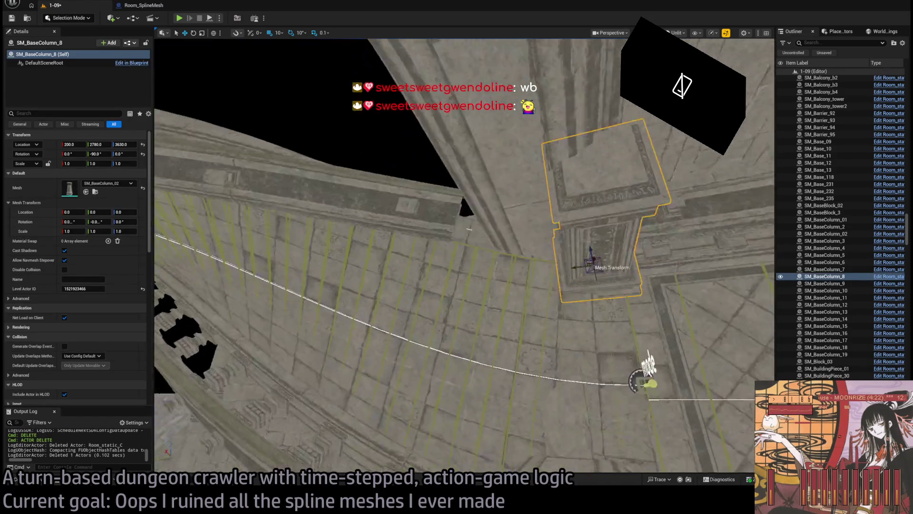
scroll(537, 304, down, 5)
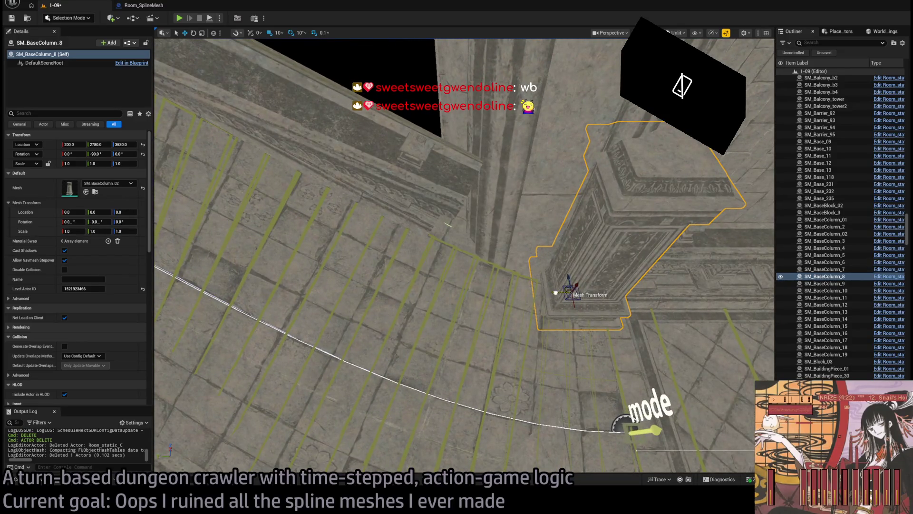